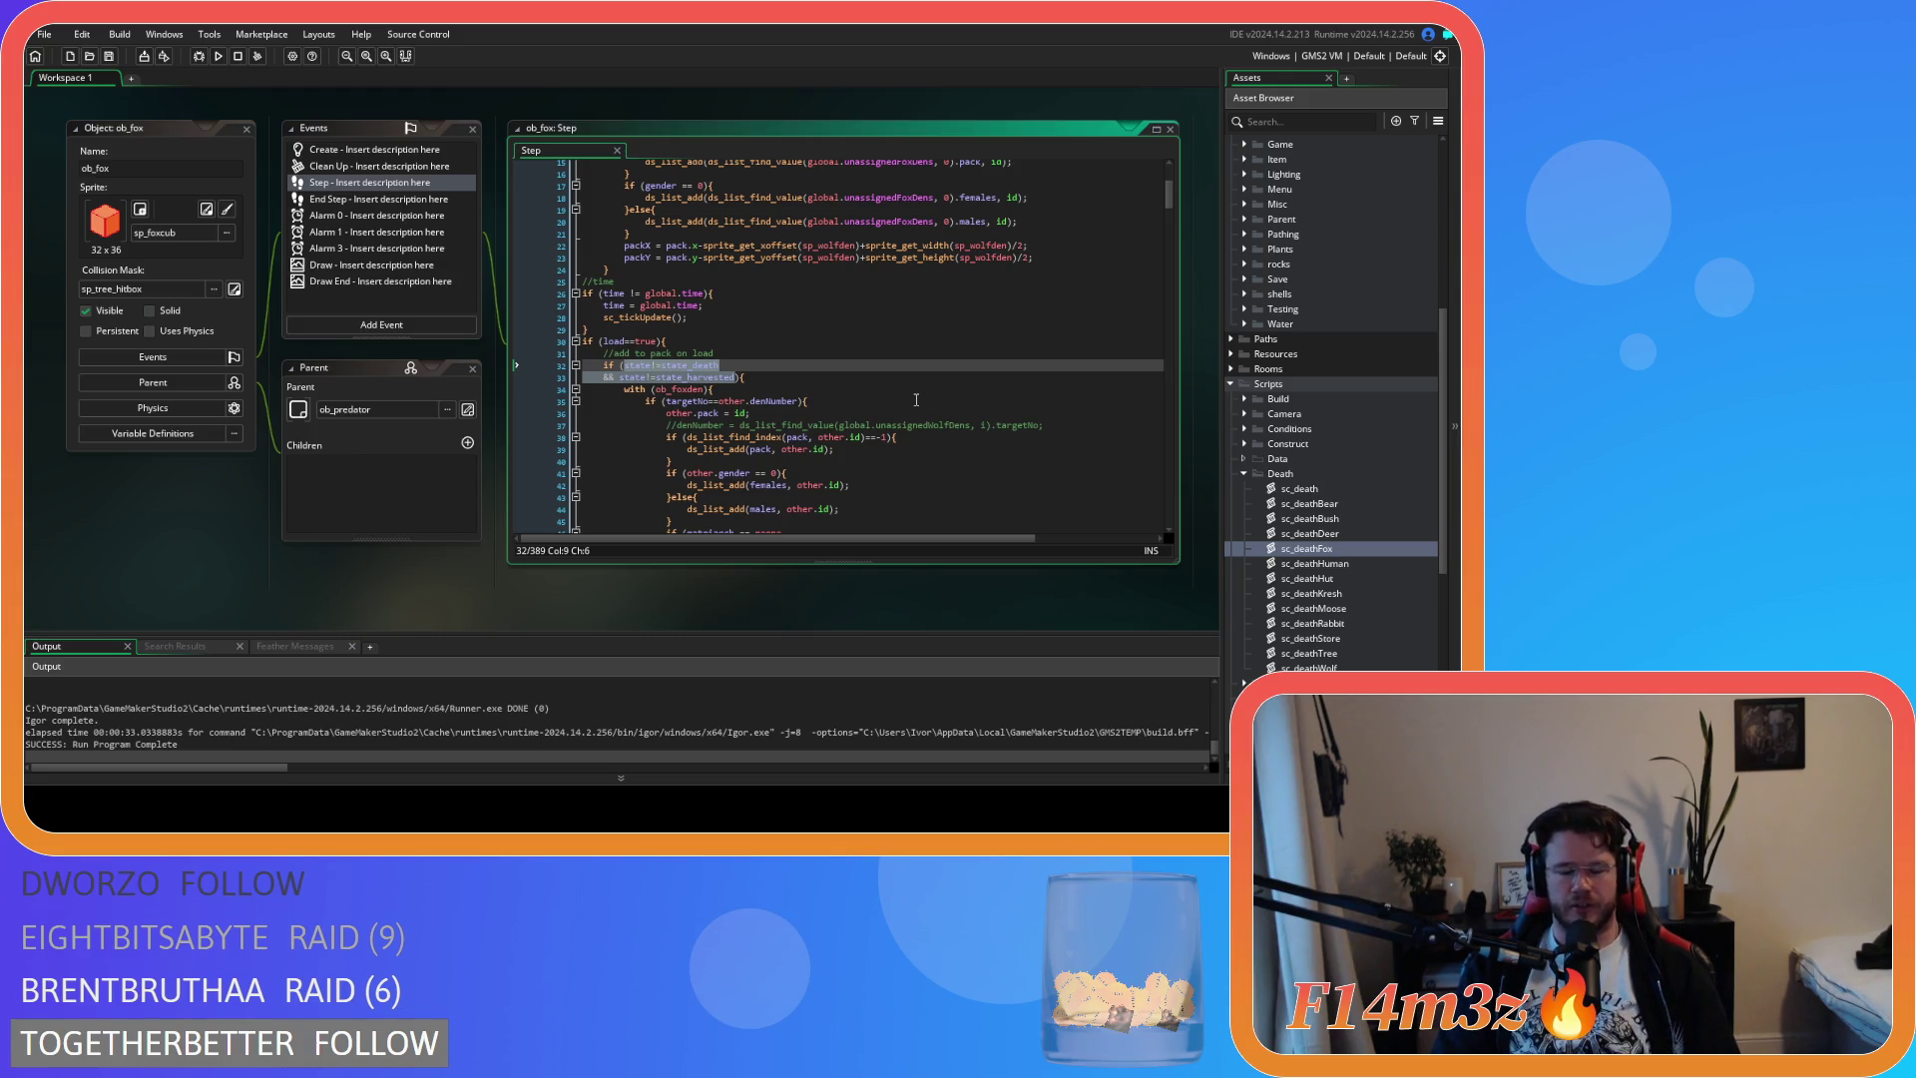
Change ob_fox's load-time Step check to if (hp<=0) and save
text(hp<){)
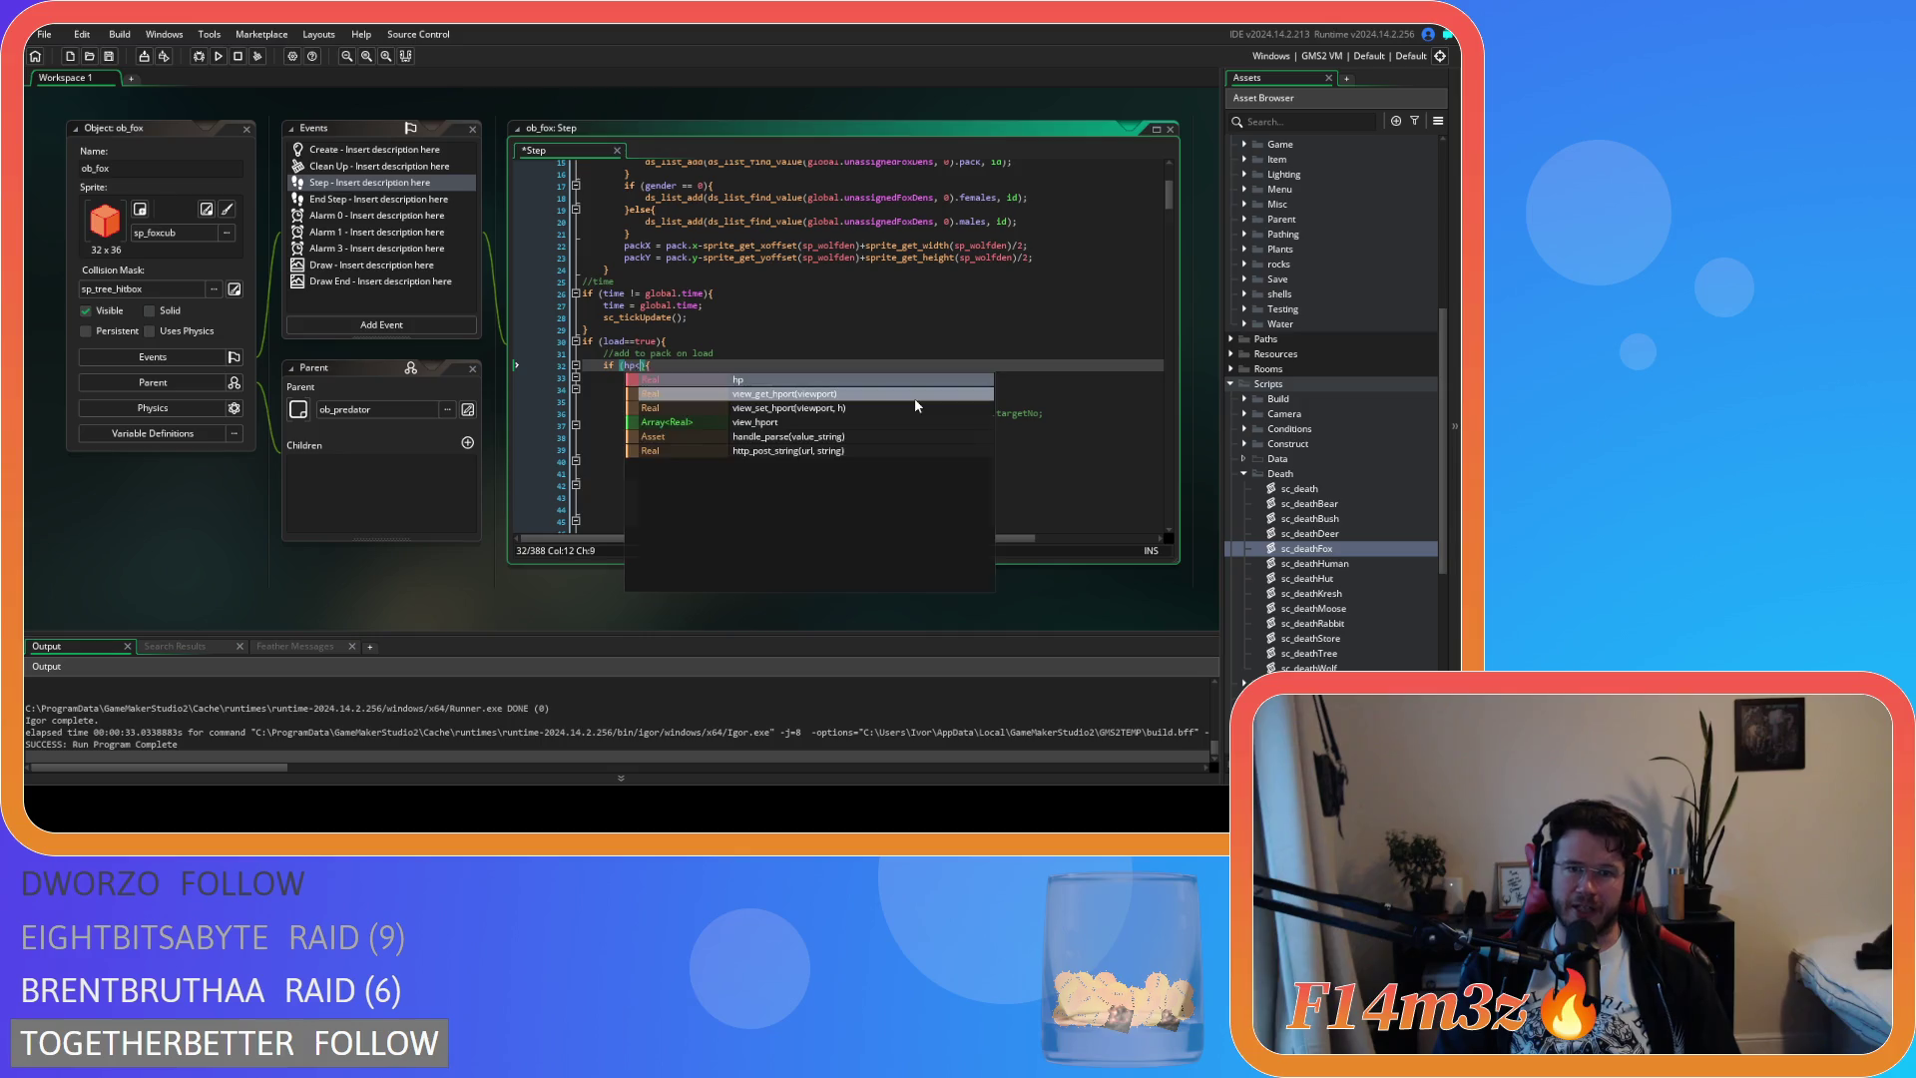
key(Escape)
text(=0)
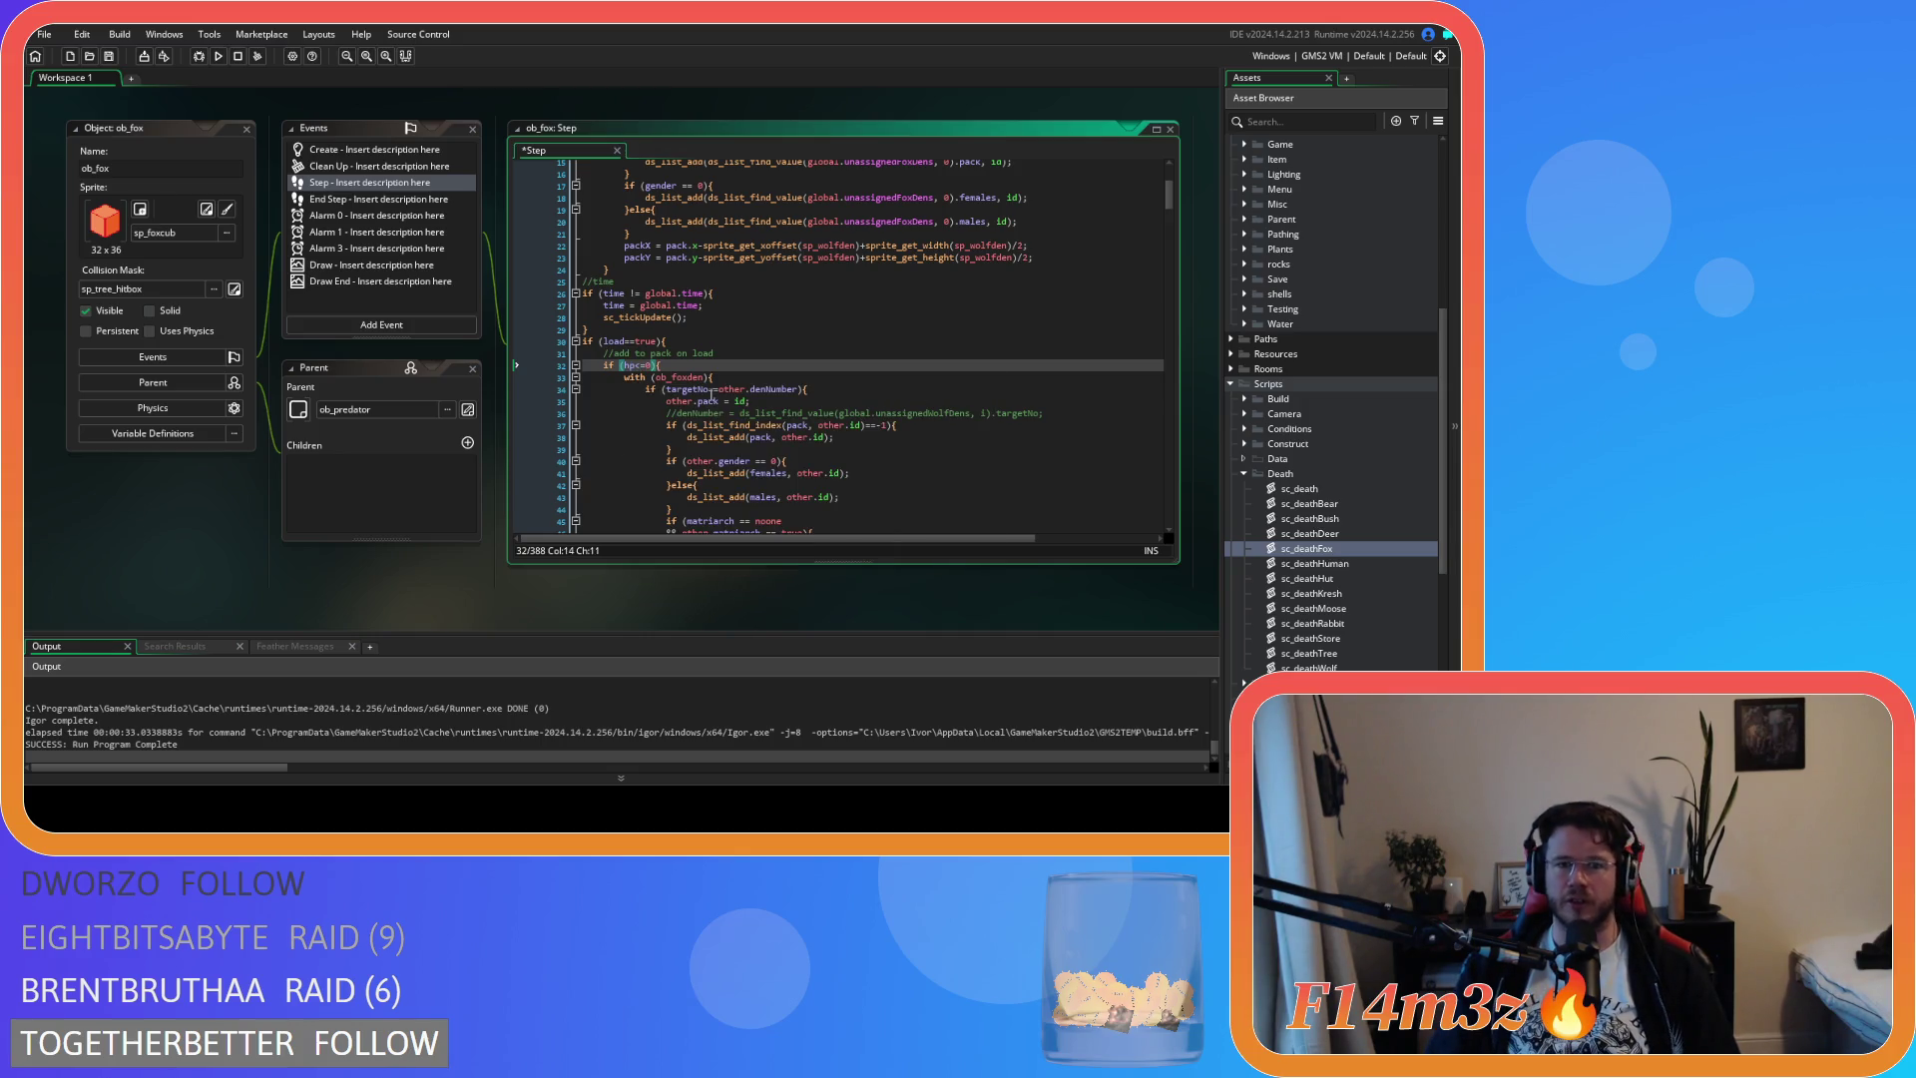
click(713, 391)
key(ctrl+s)
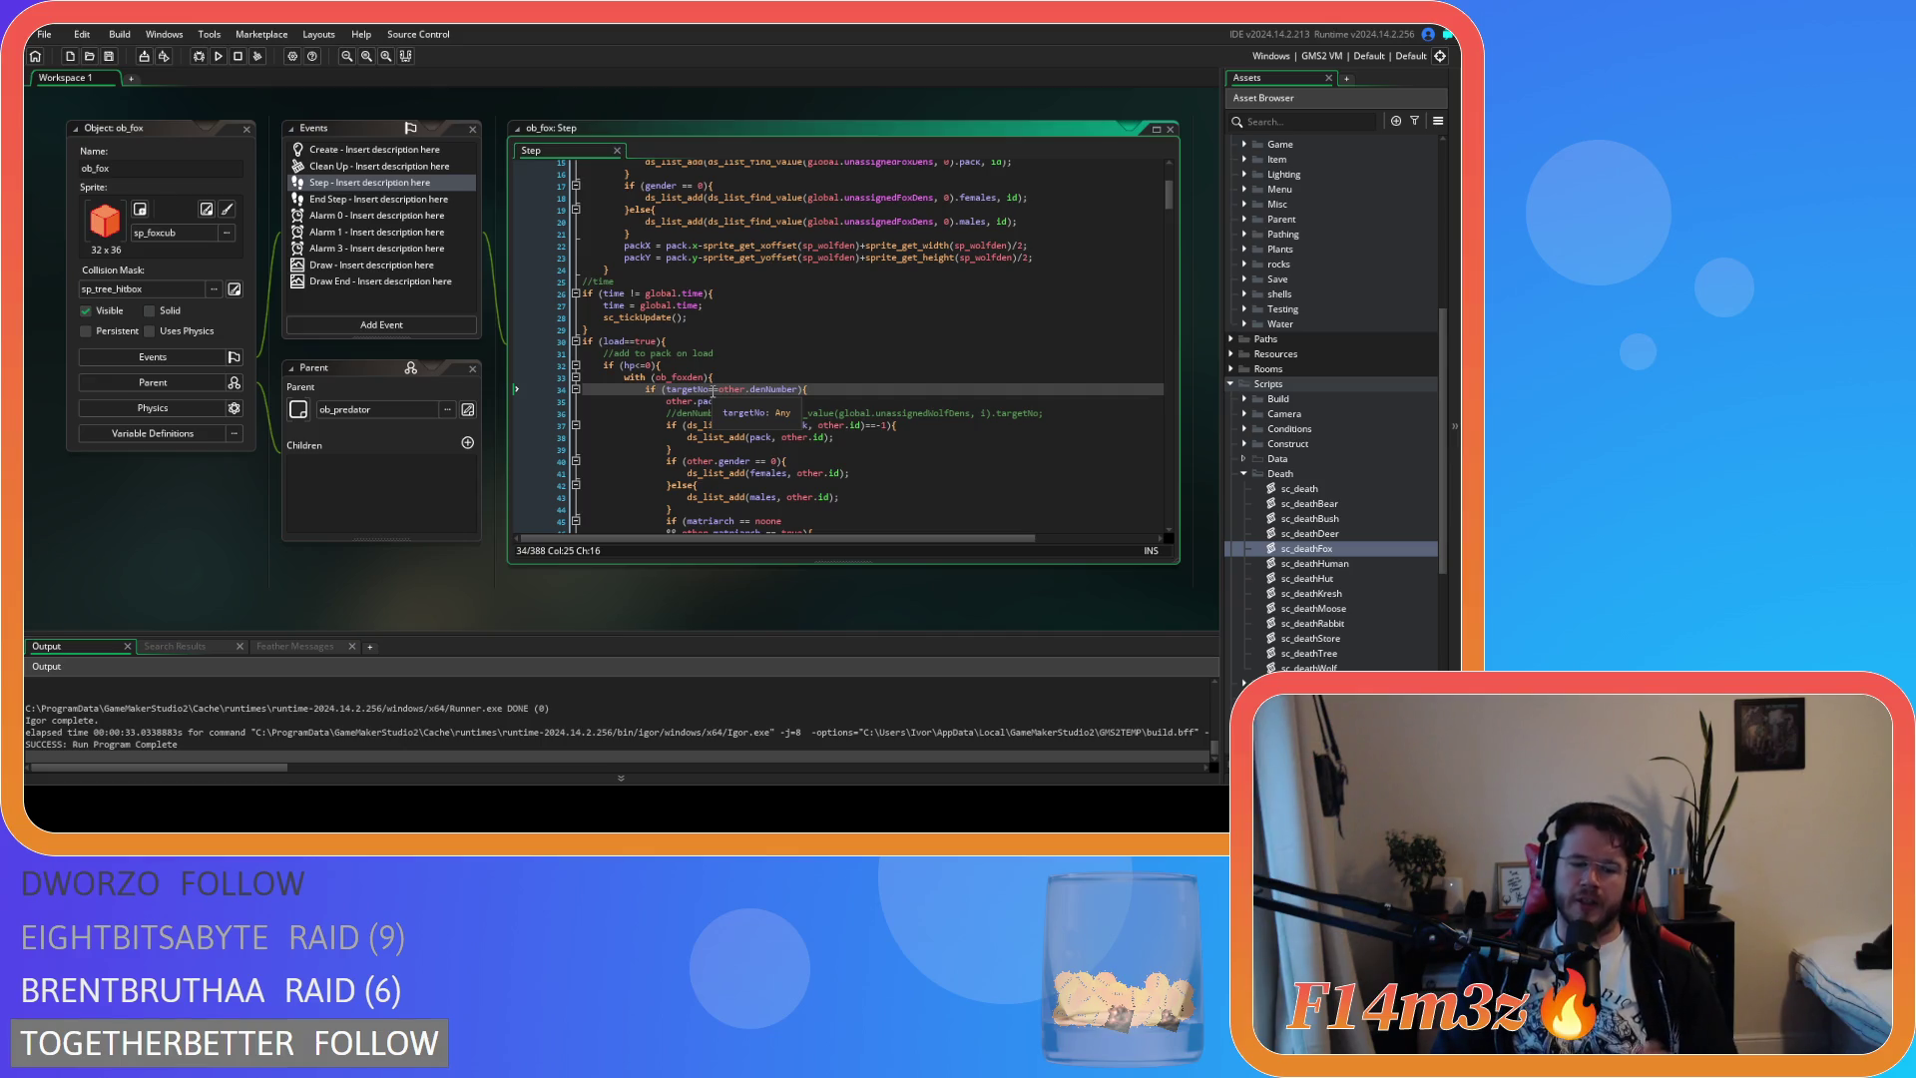
Make line 34 compare targetNo == other.denNumber, recheck hp<=0, and collapse Death scripts
text(=)
click(800, 390)
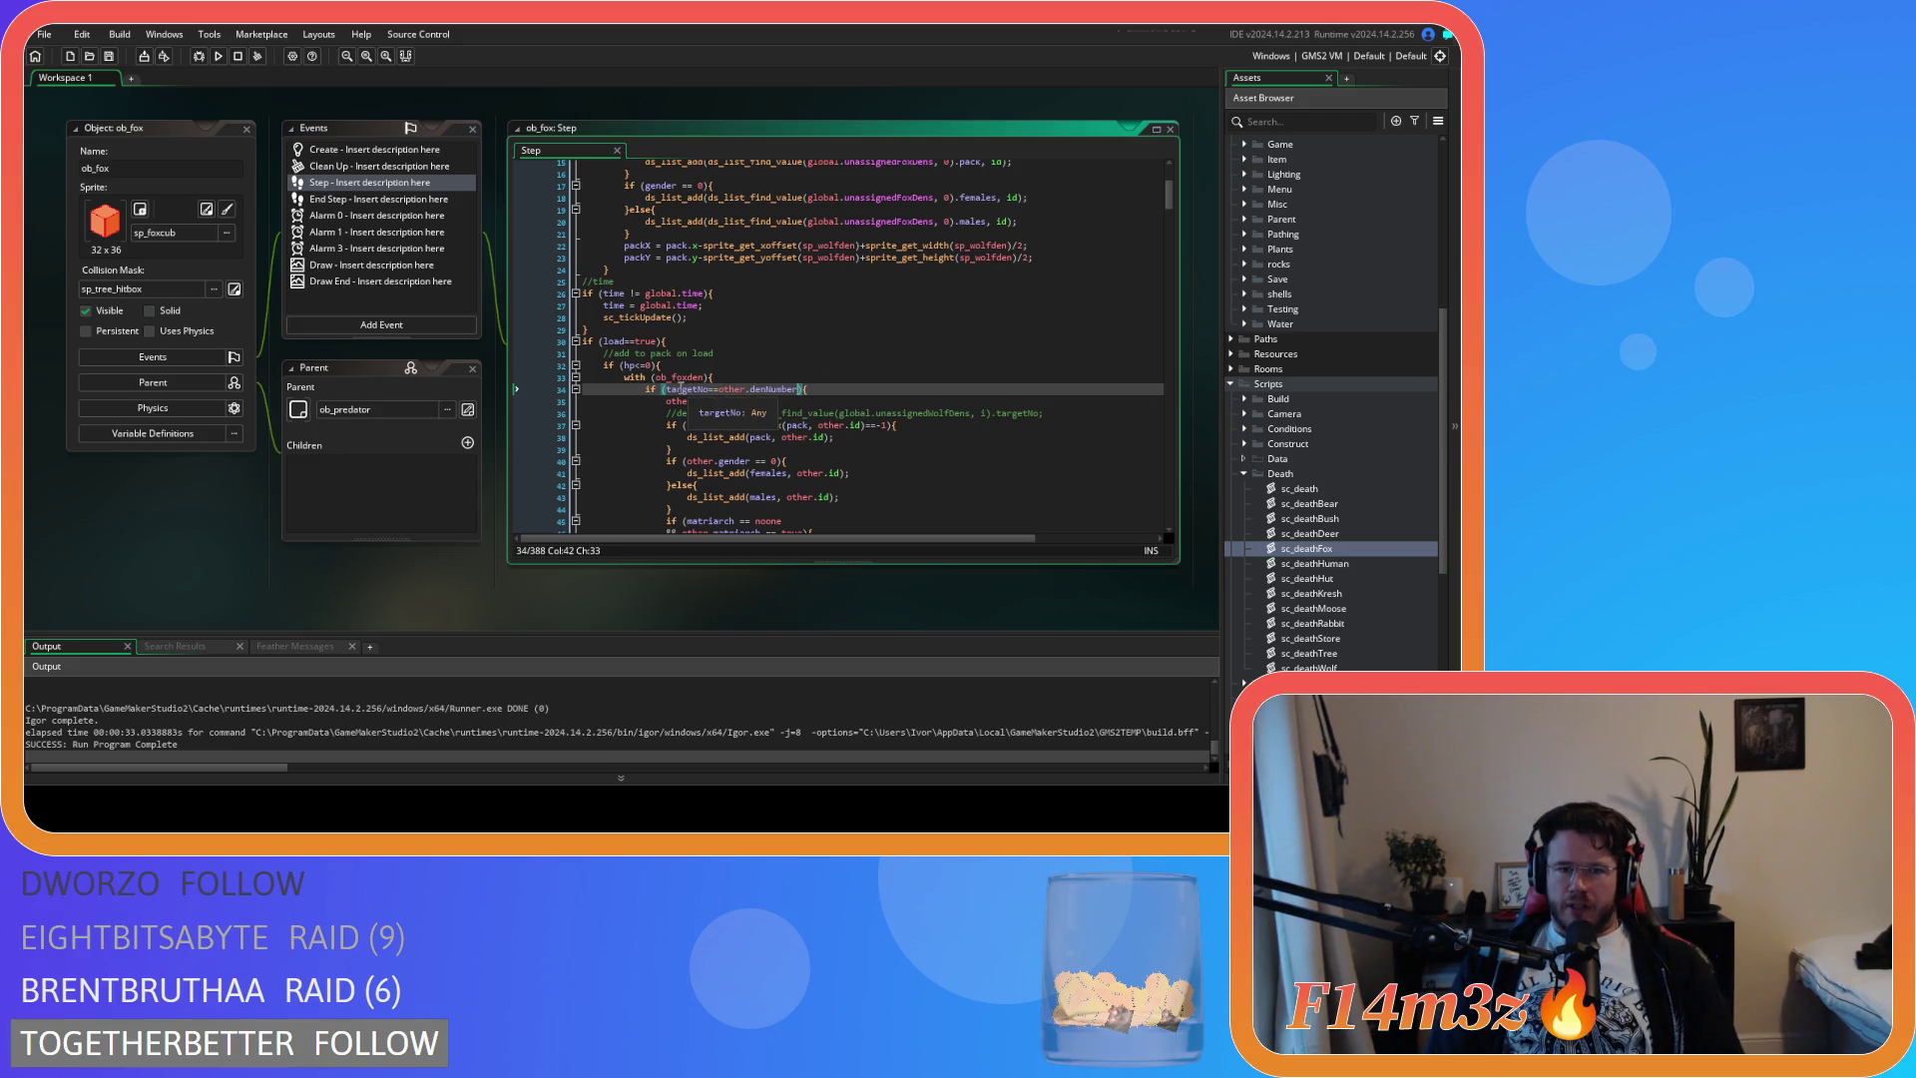
click(646, 366)
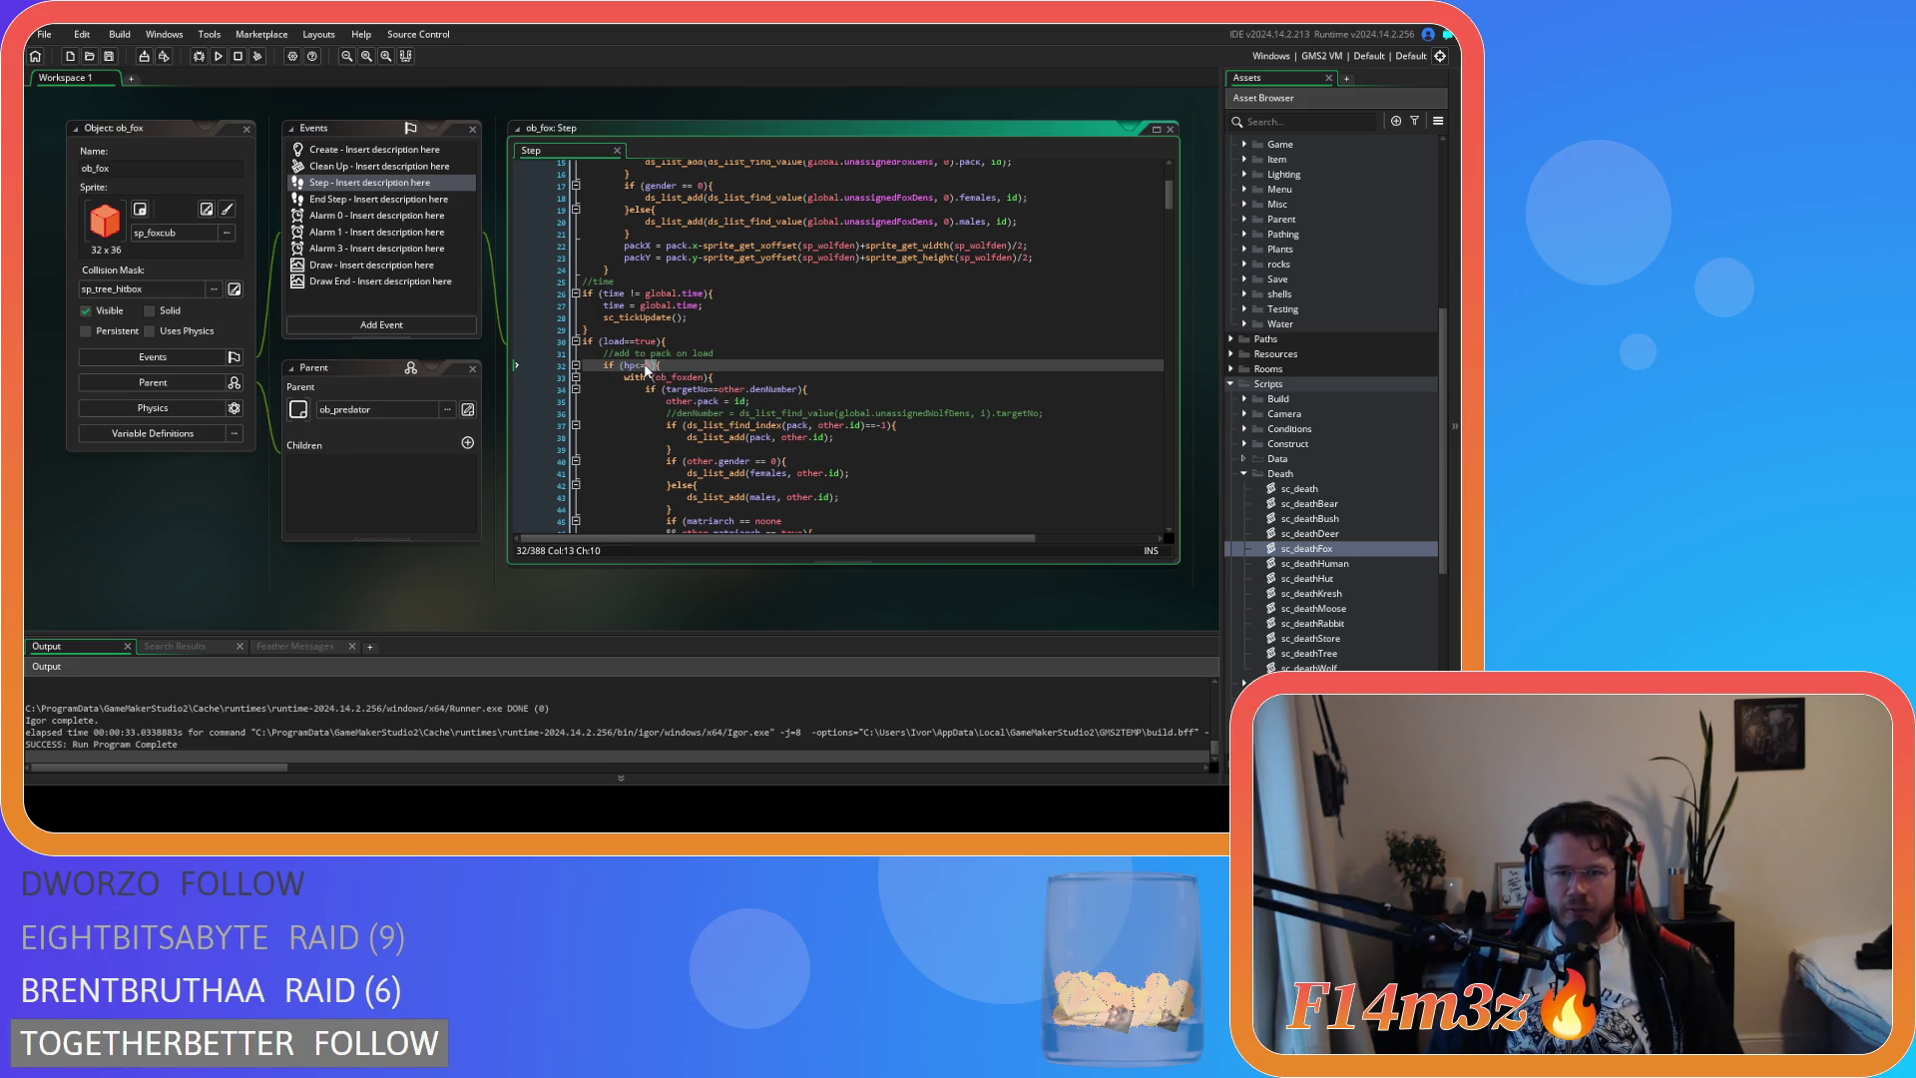
drag(653, 366, 624, 366)
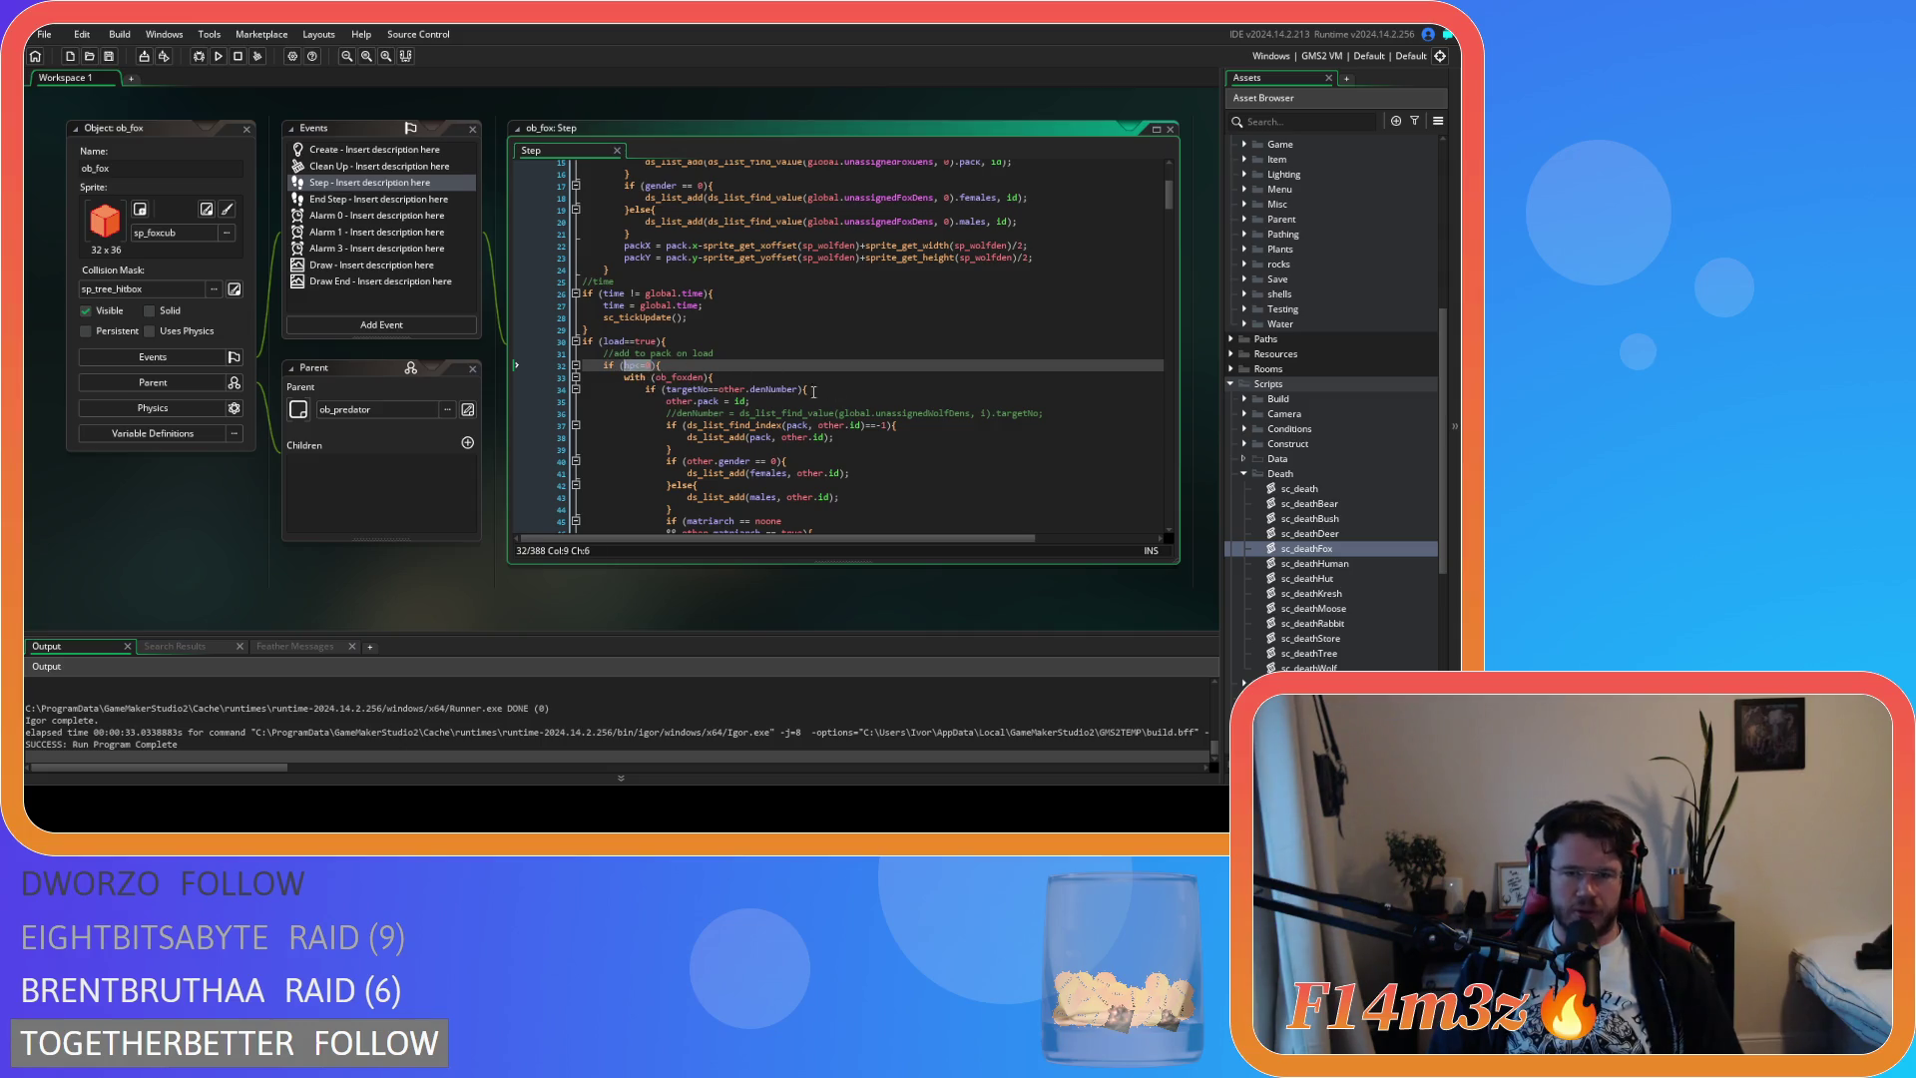
key(End)
click(1242, 474)
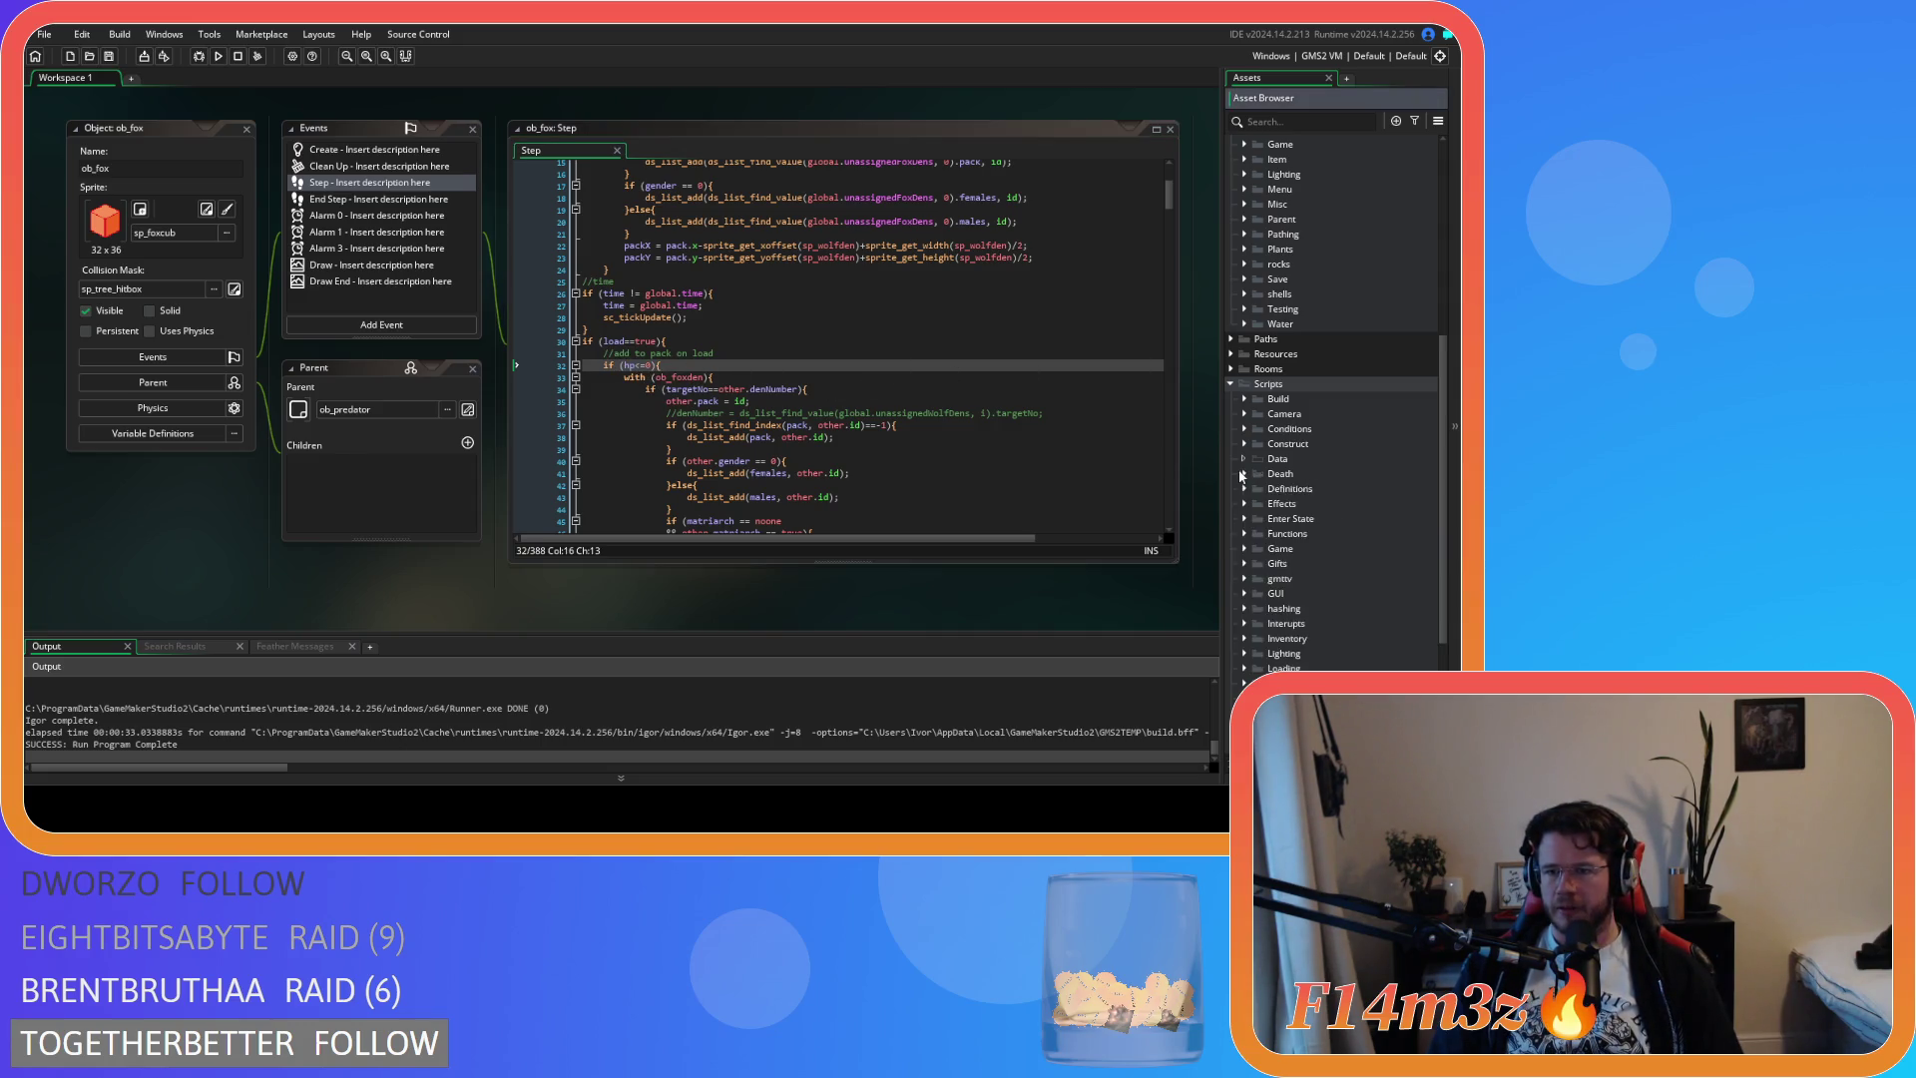
scroll(1243, 475, up, 5)
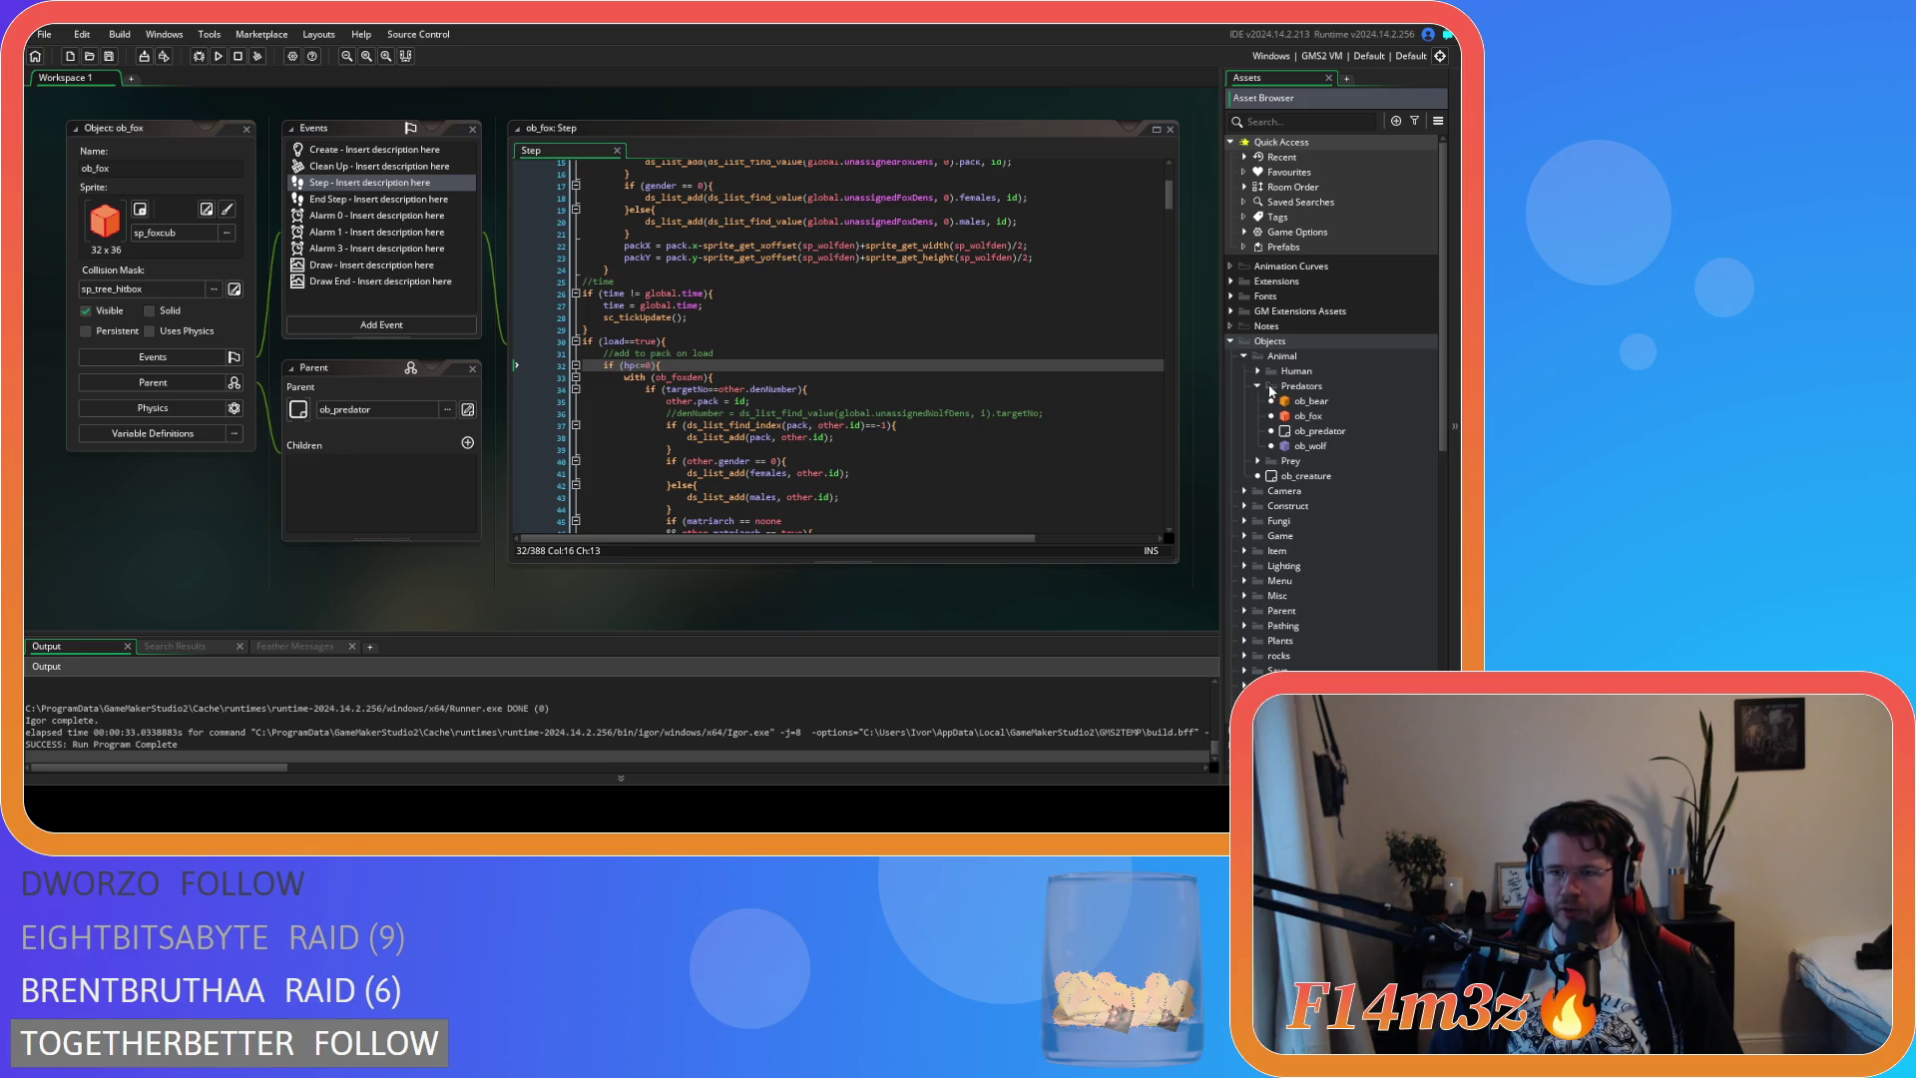
Inspect ob_bear's Step event code, then close its editor
double_click(1297, 401)
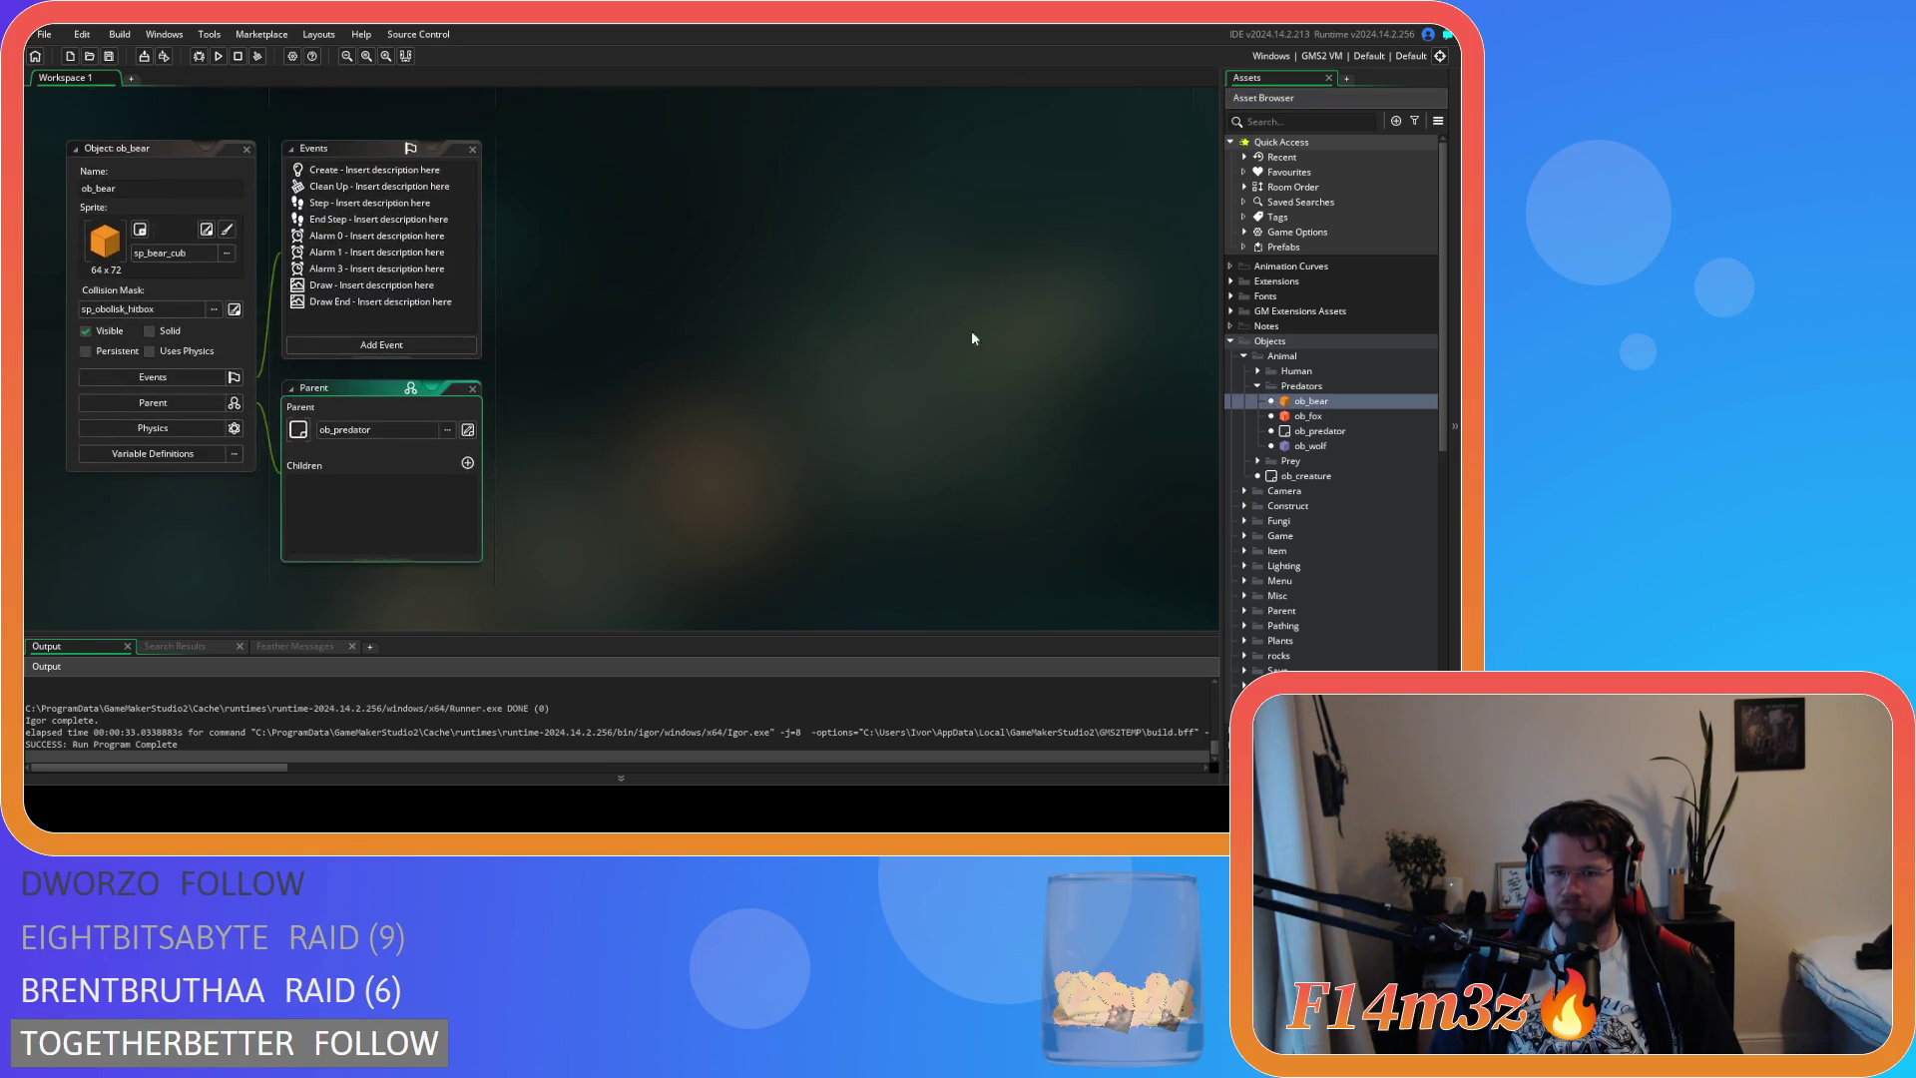
click(247, 148)
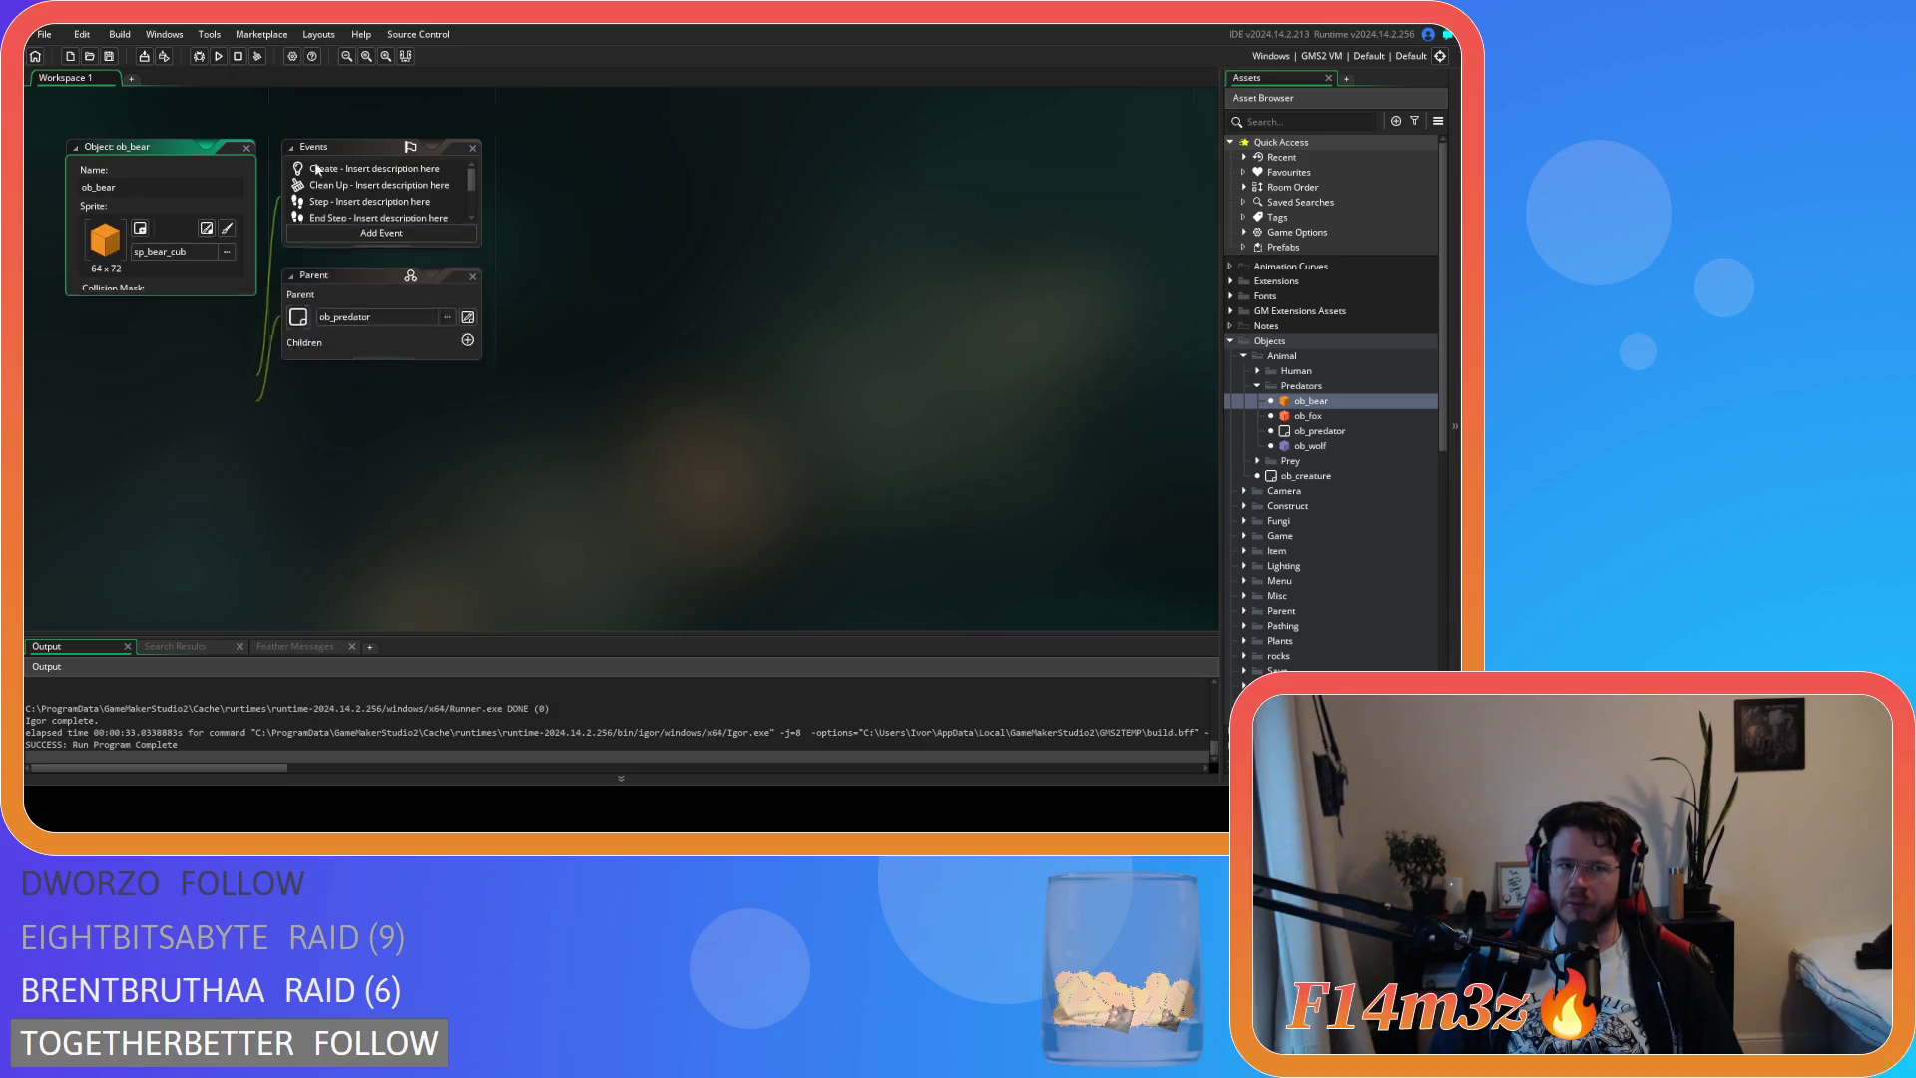
double_click(1305, 401)
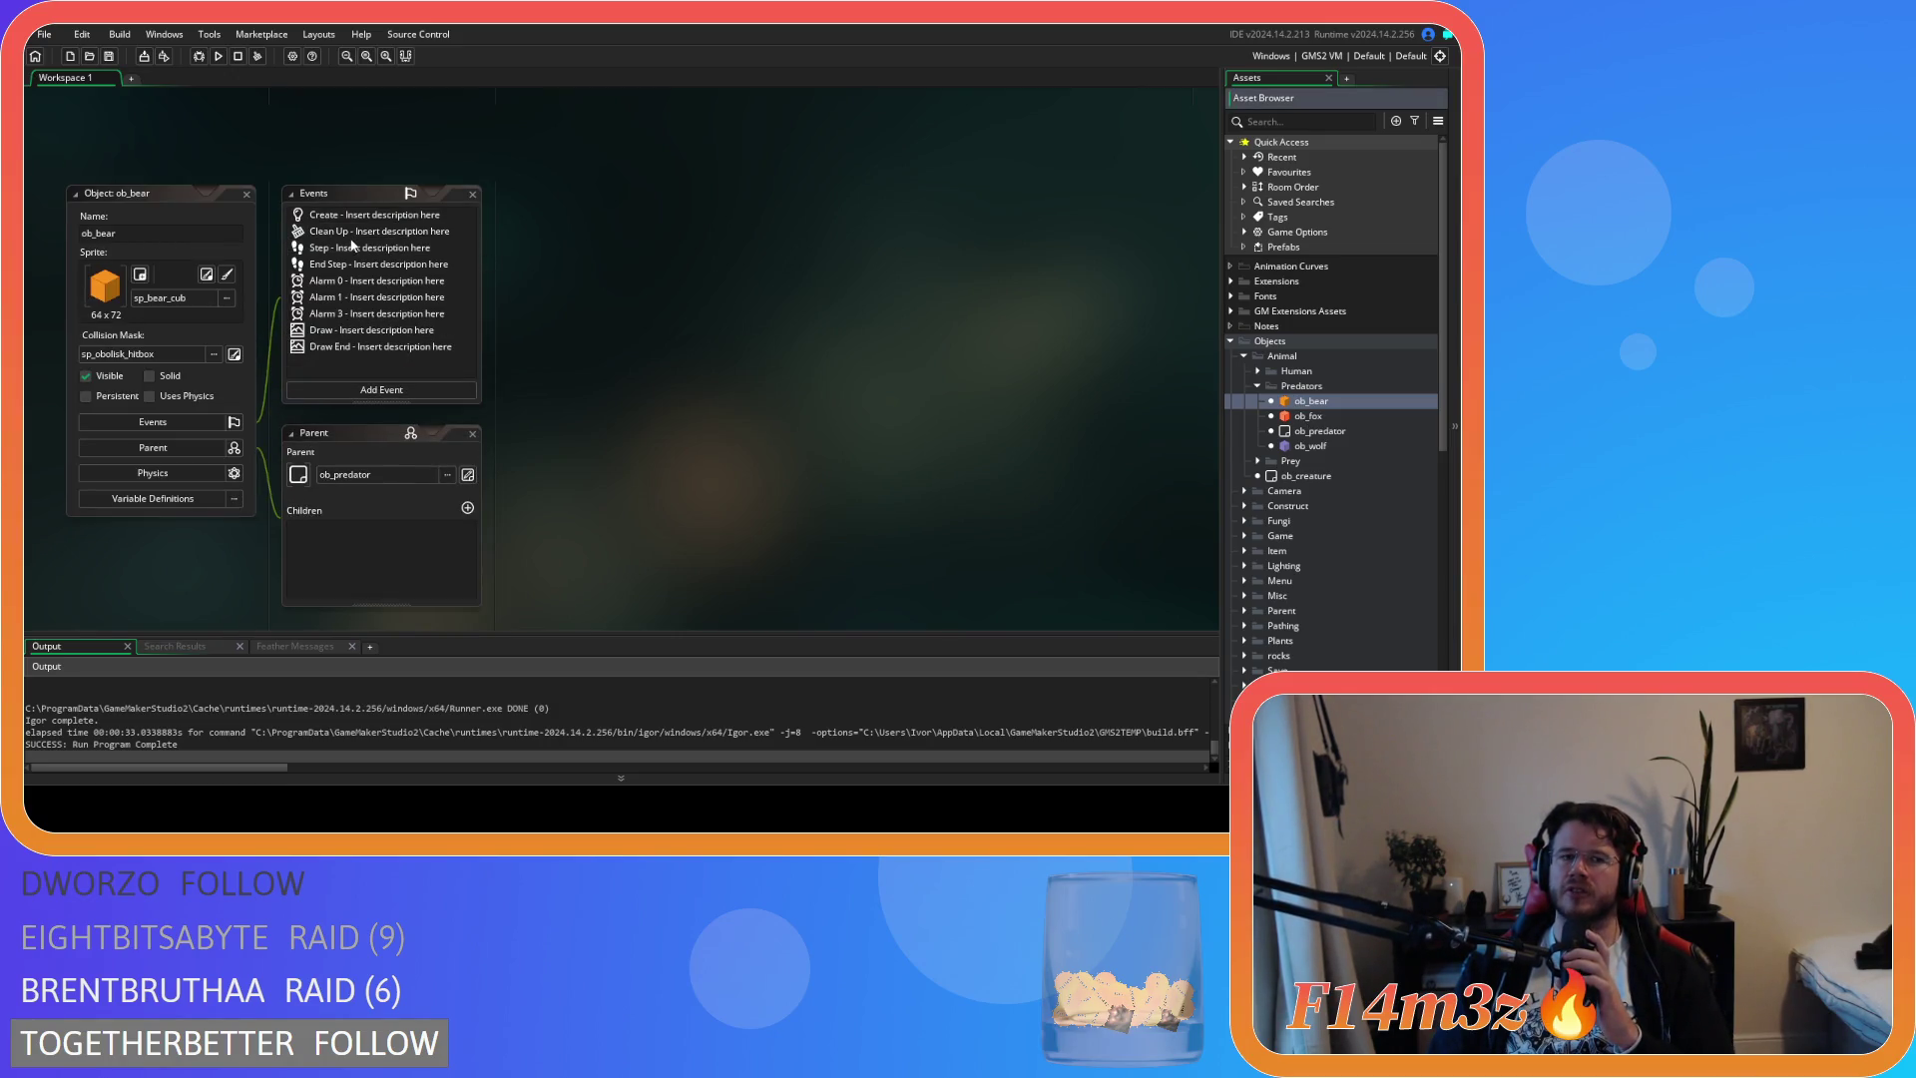
double_click(349, 249)
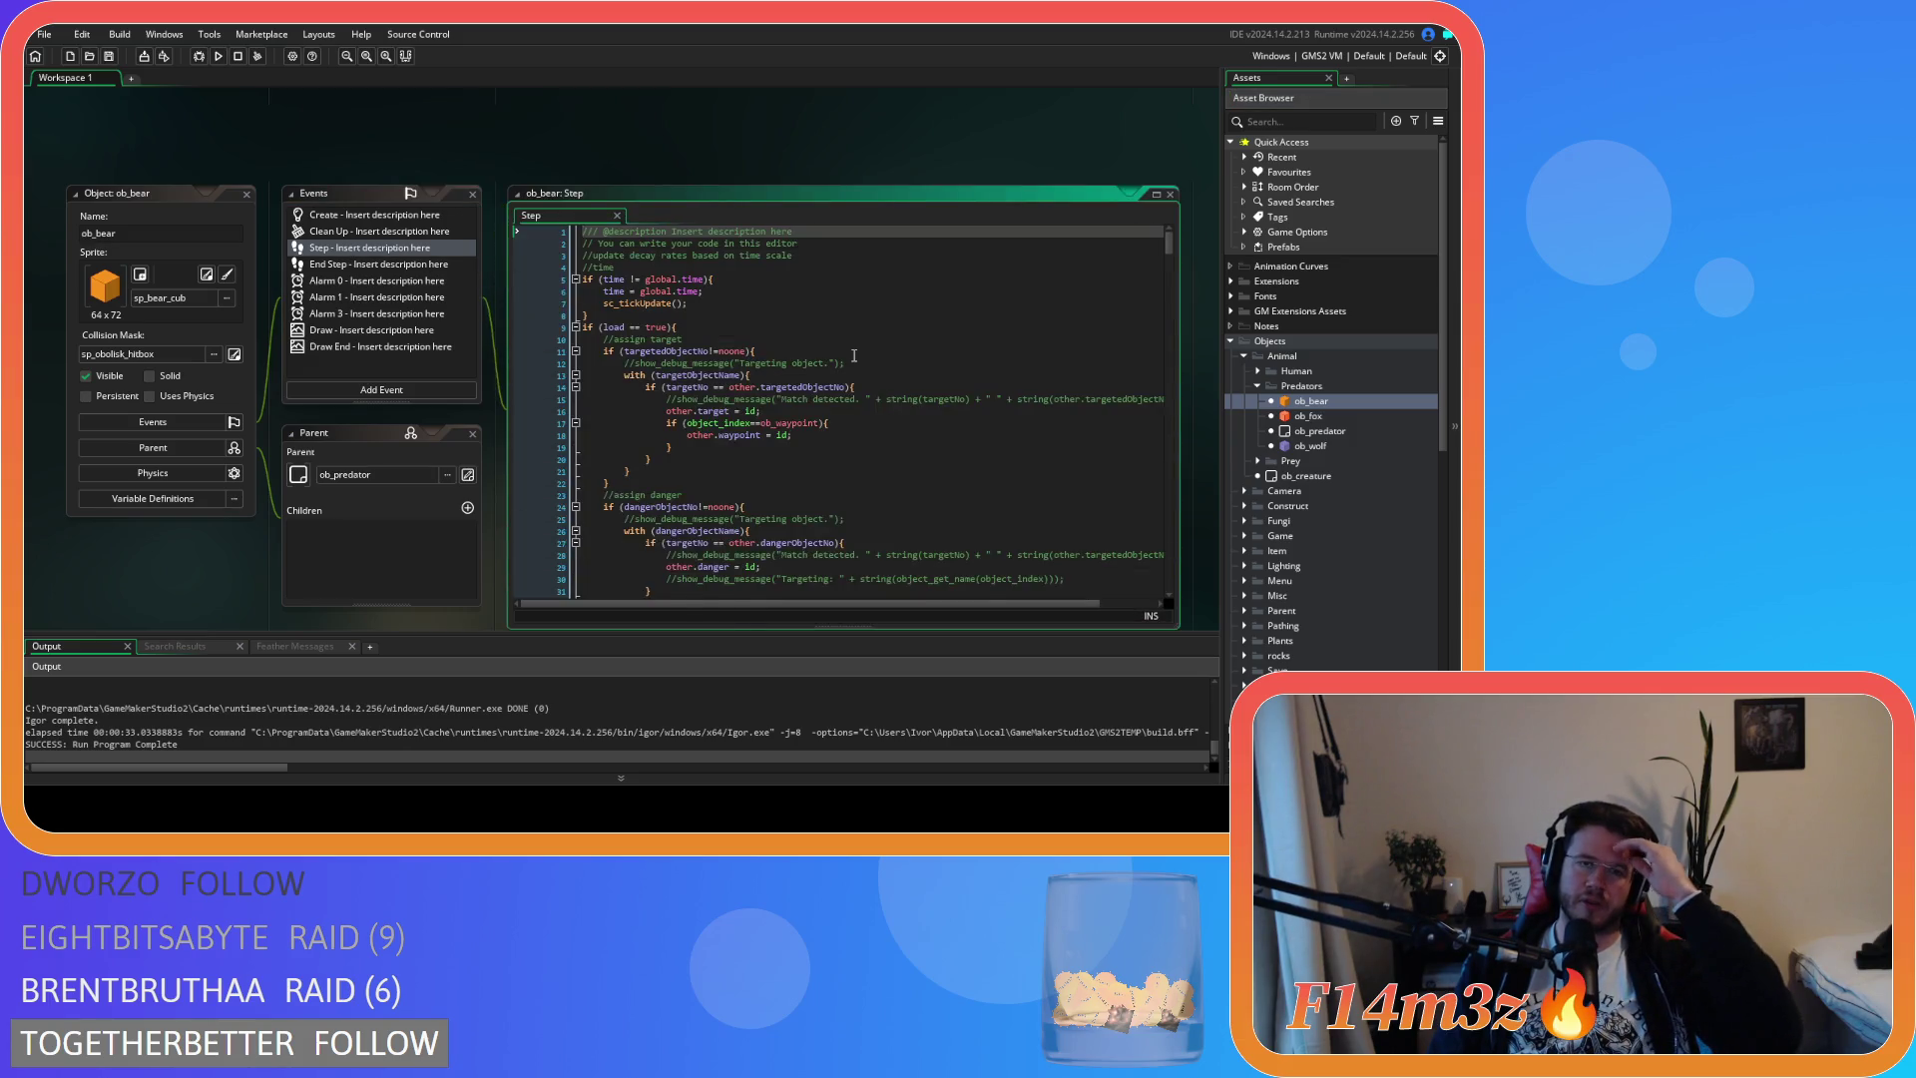
scroll(854, 356, down, 3)
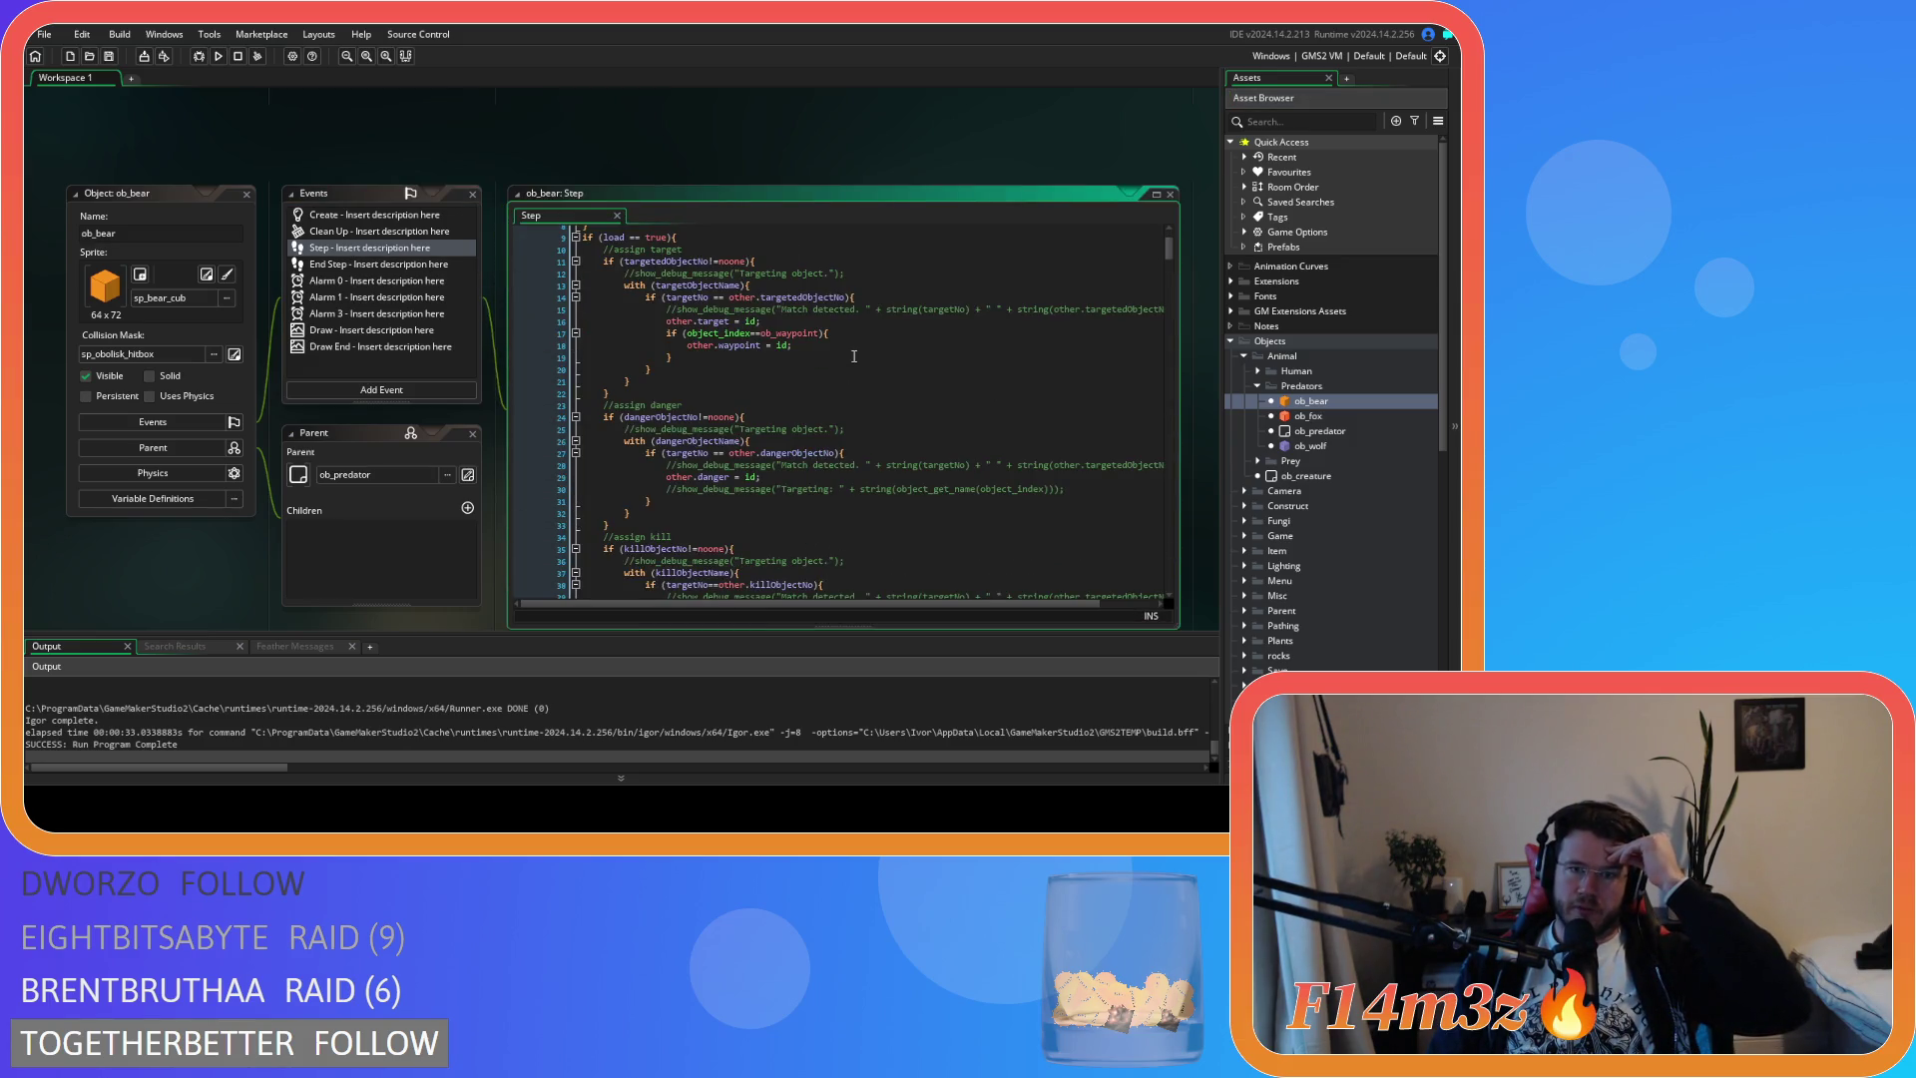
click(247, 194)
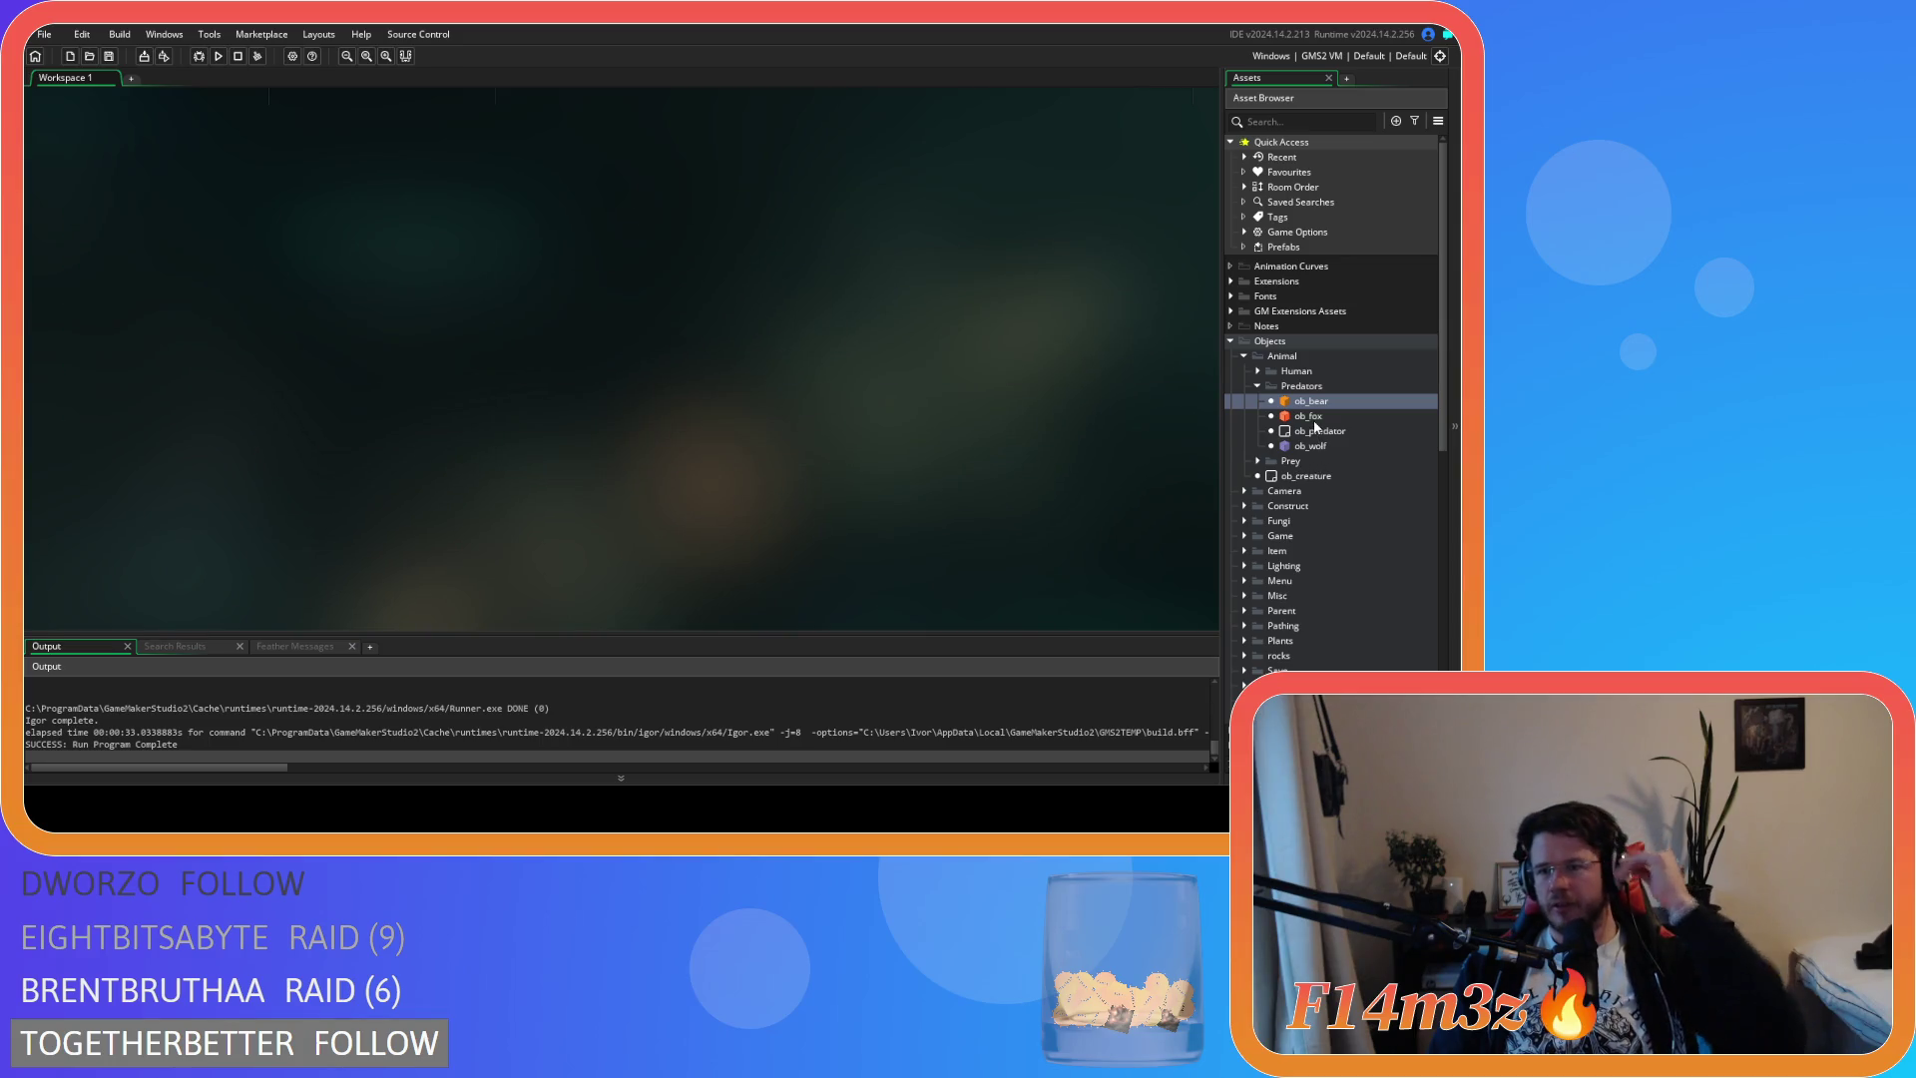
Replace ob_wolf's state_death/state_harvested condition with hp<=0, then open ob_deer from Prey
double_click(1313, 446)
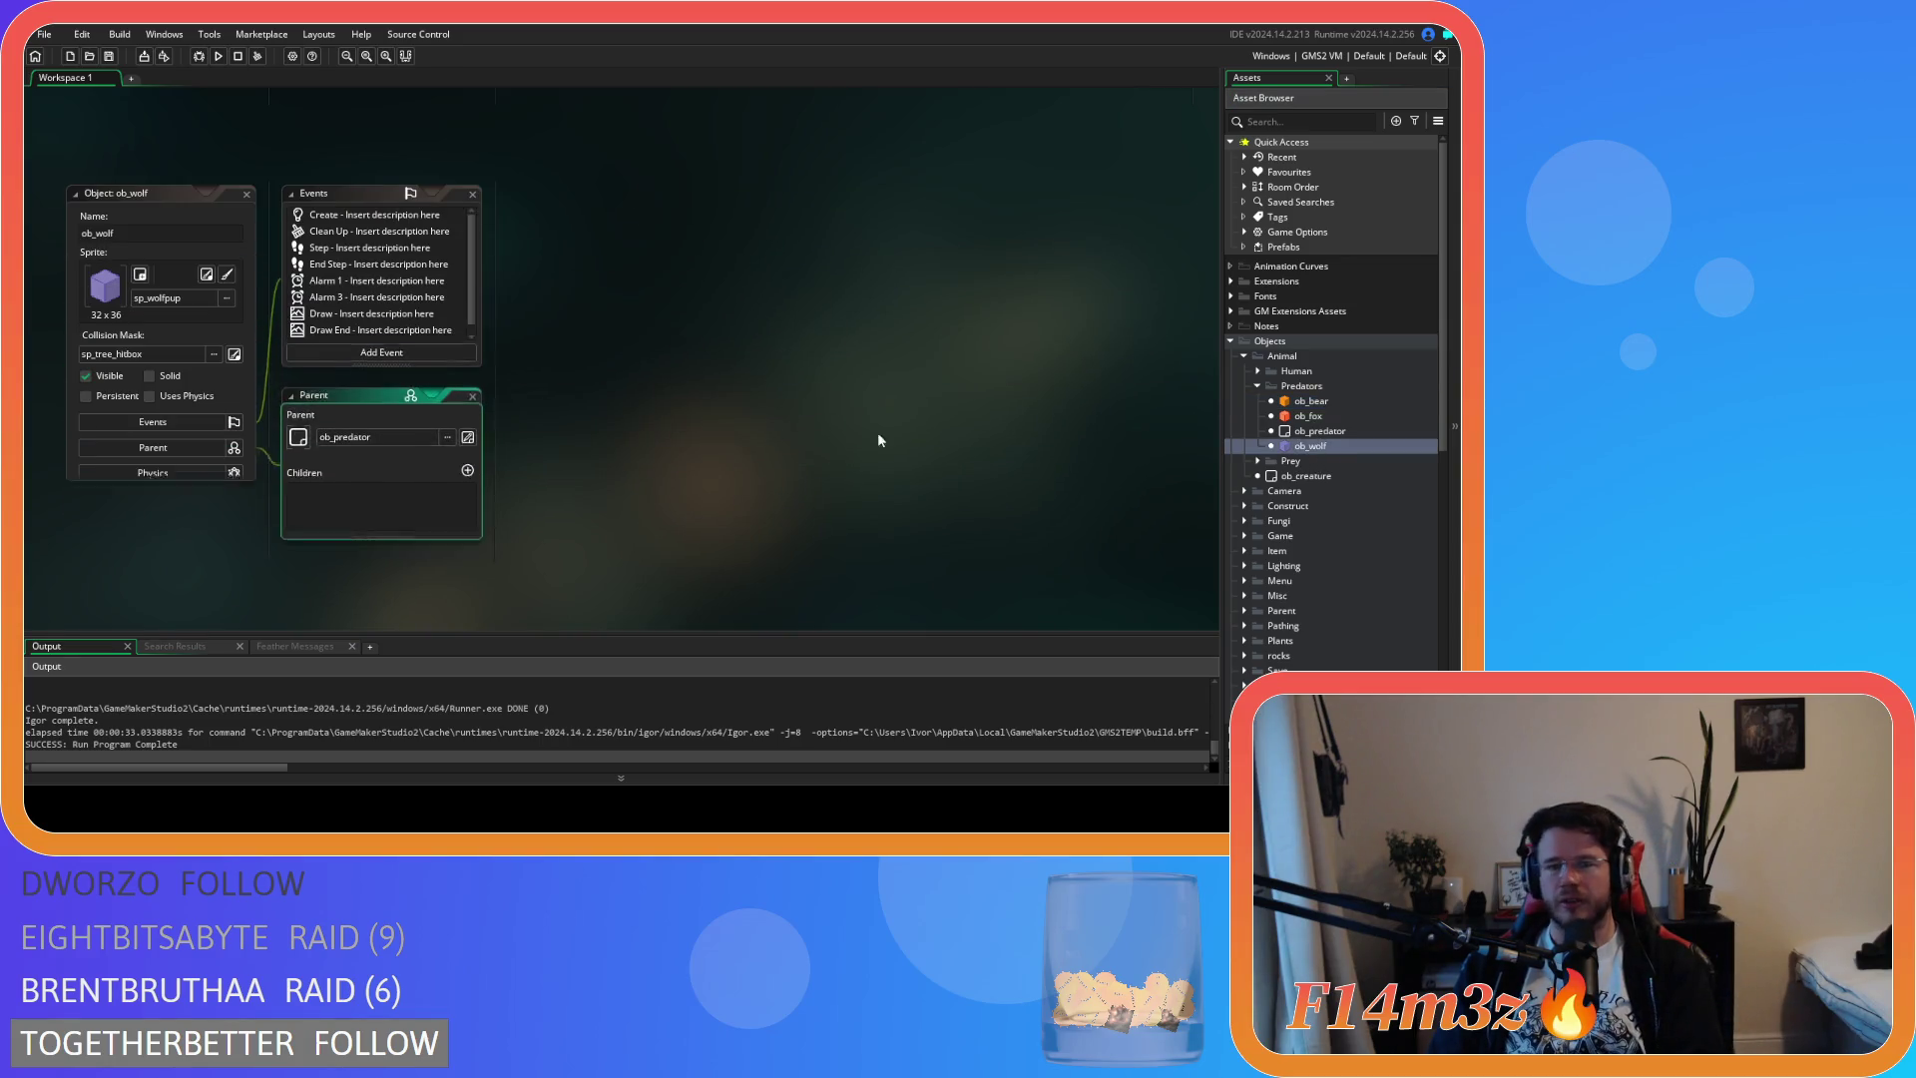
click(342, 248)
scroll(819, 394, down, 6)
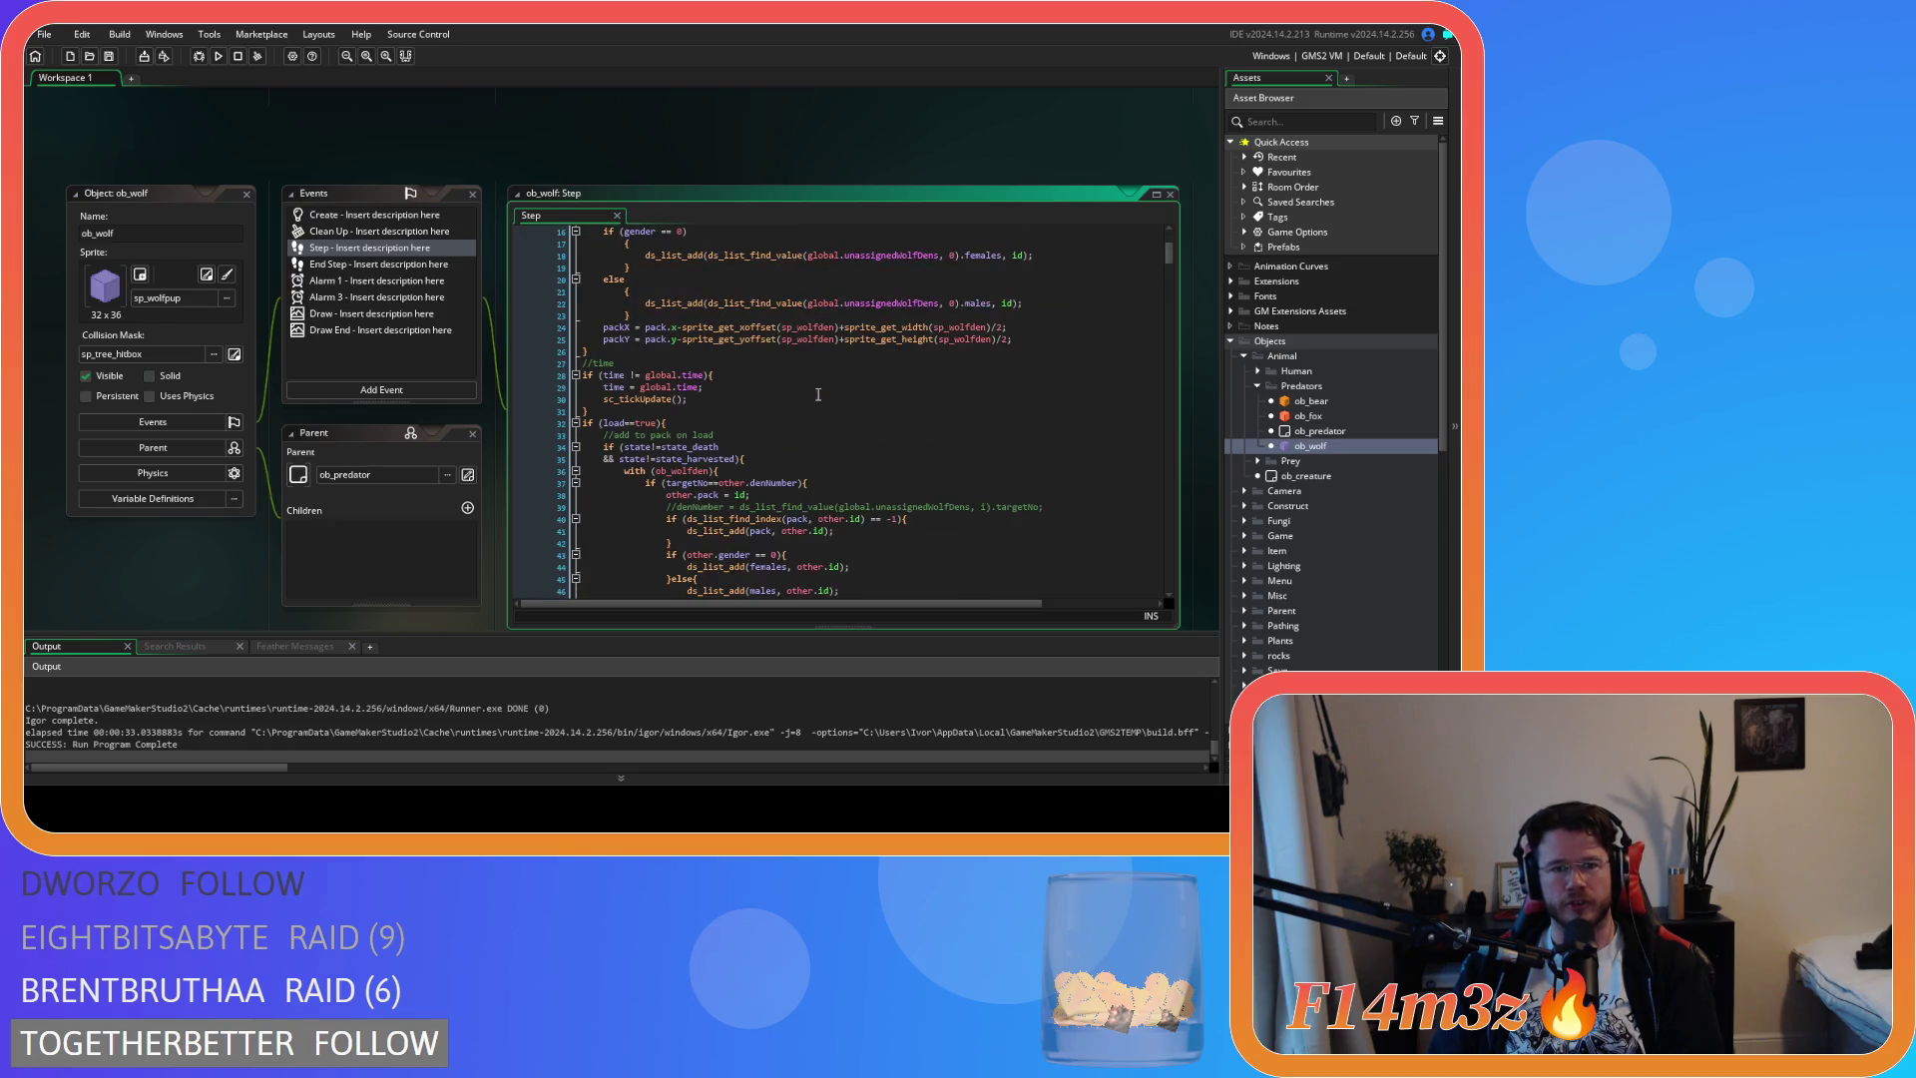
click(680, 428)
drag(736, 428, 627, 418)
text(hp<=0){)
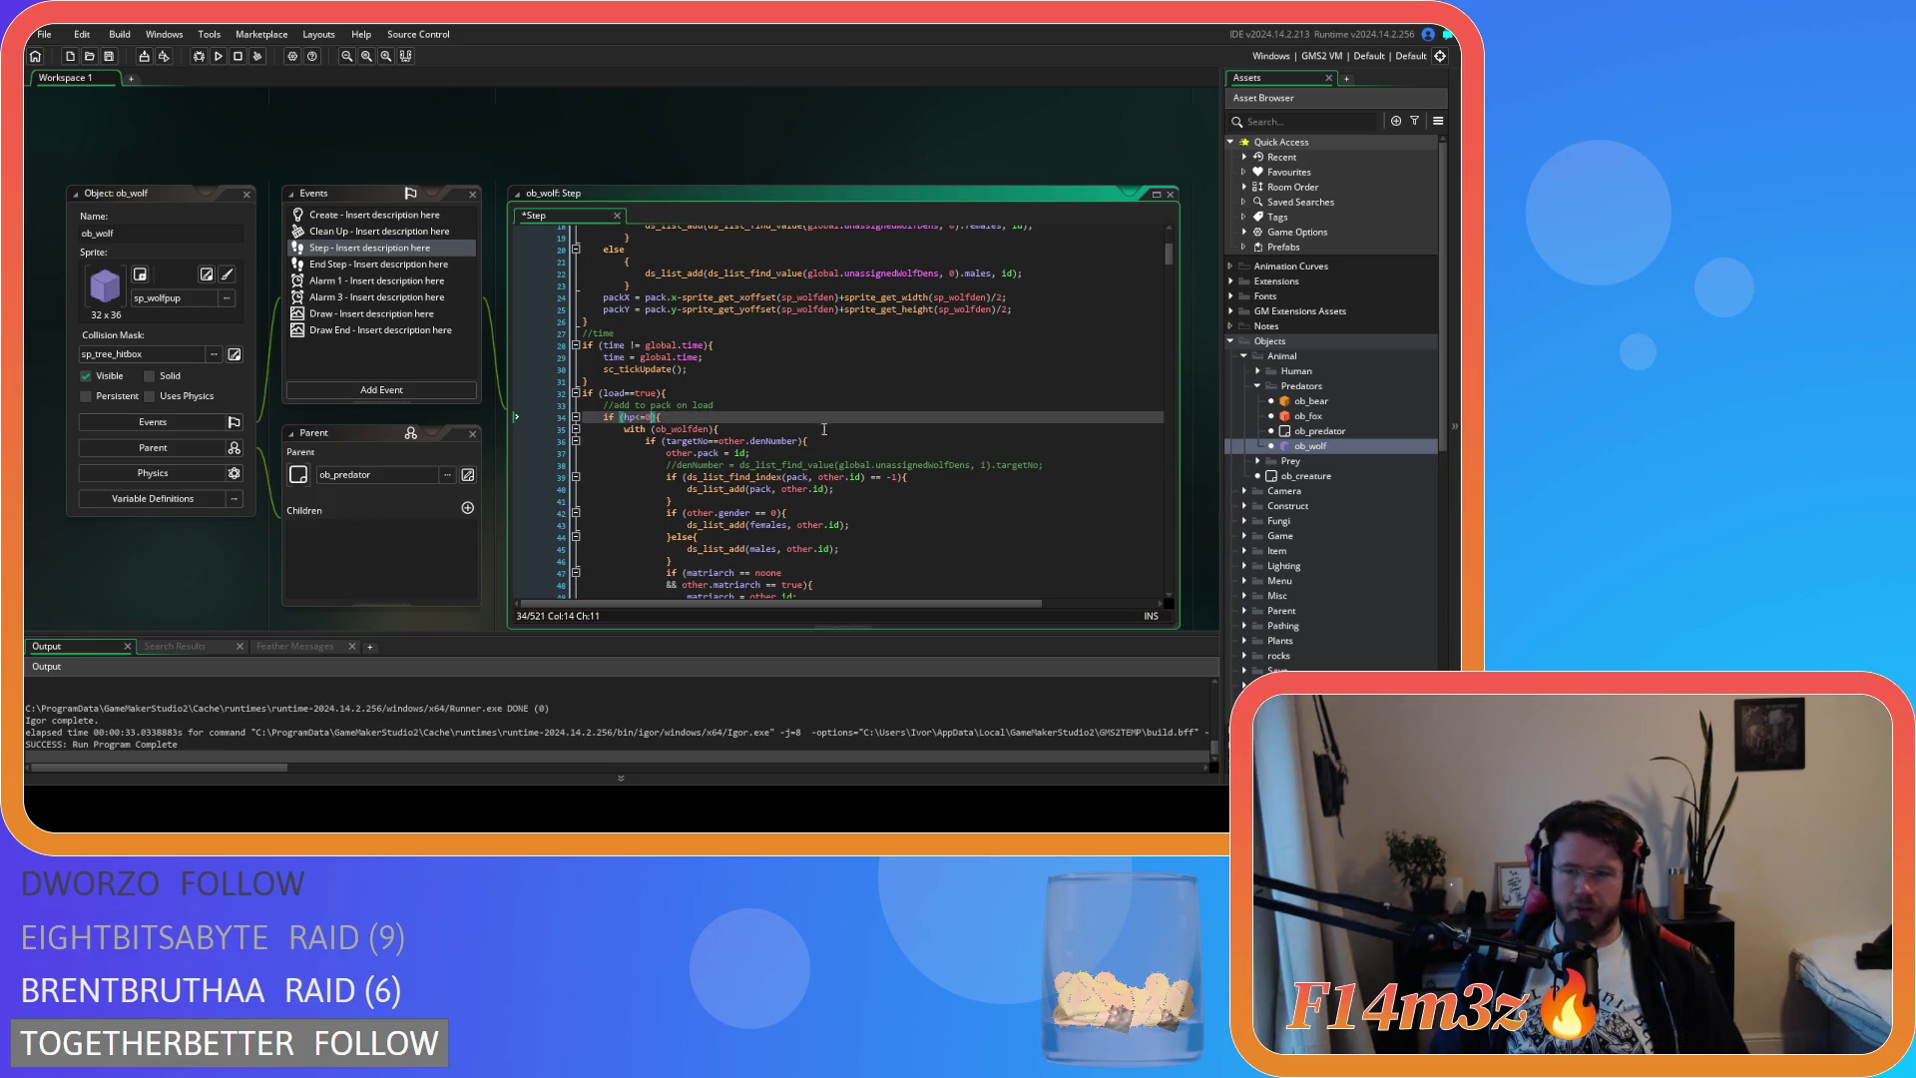
click(1256, 460)
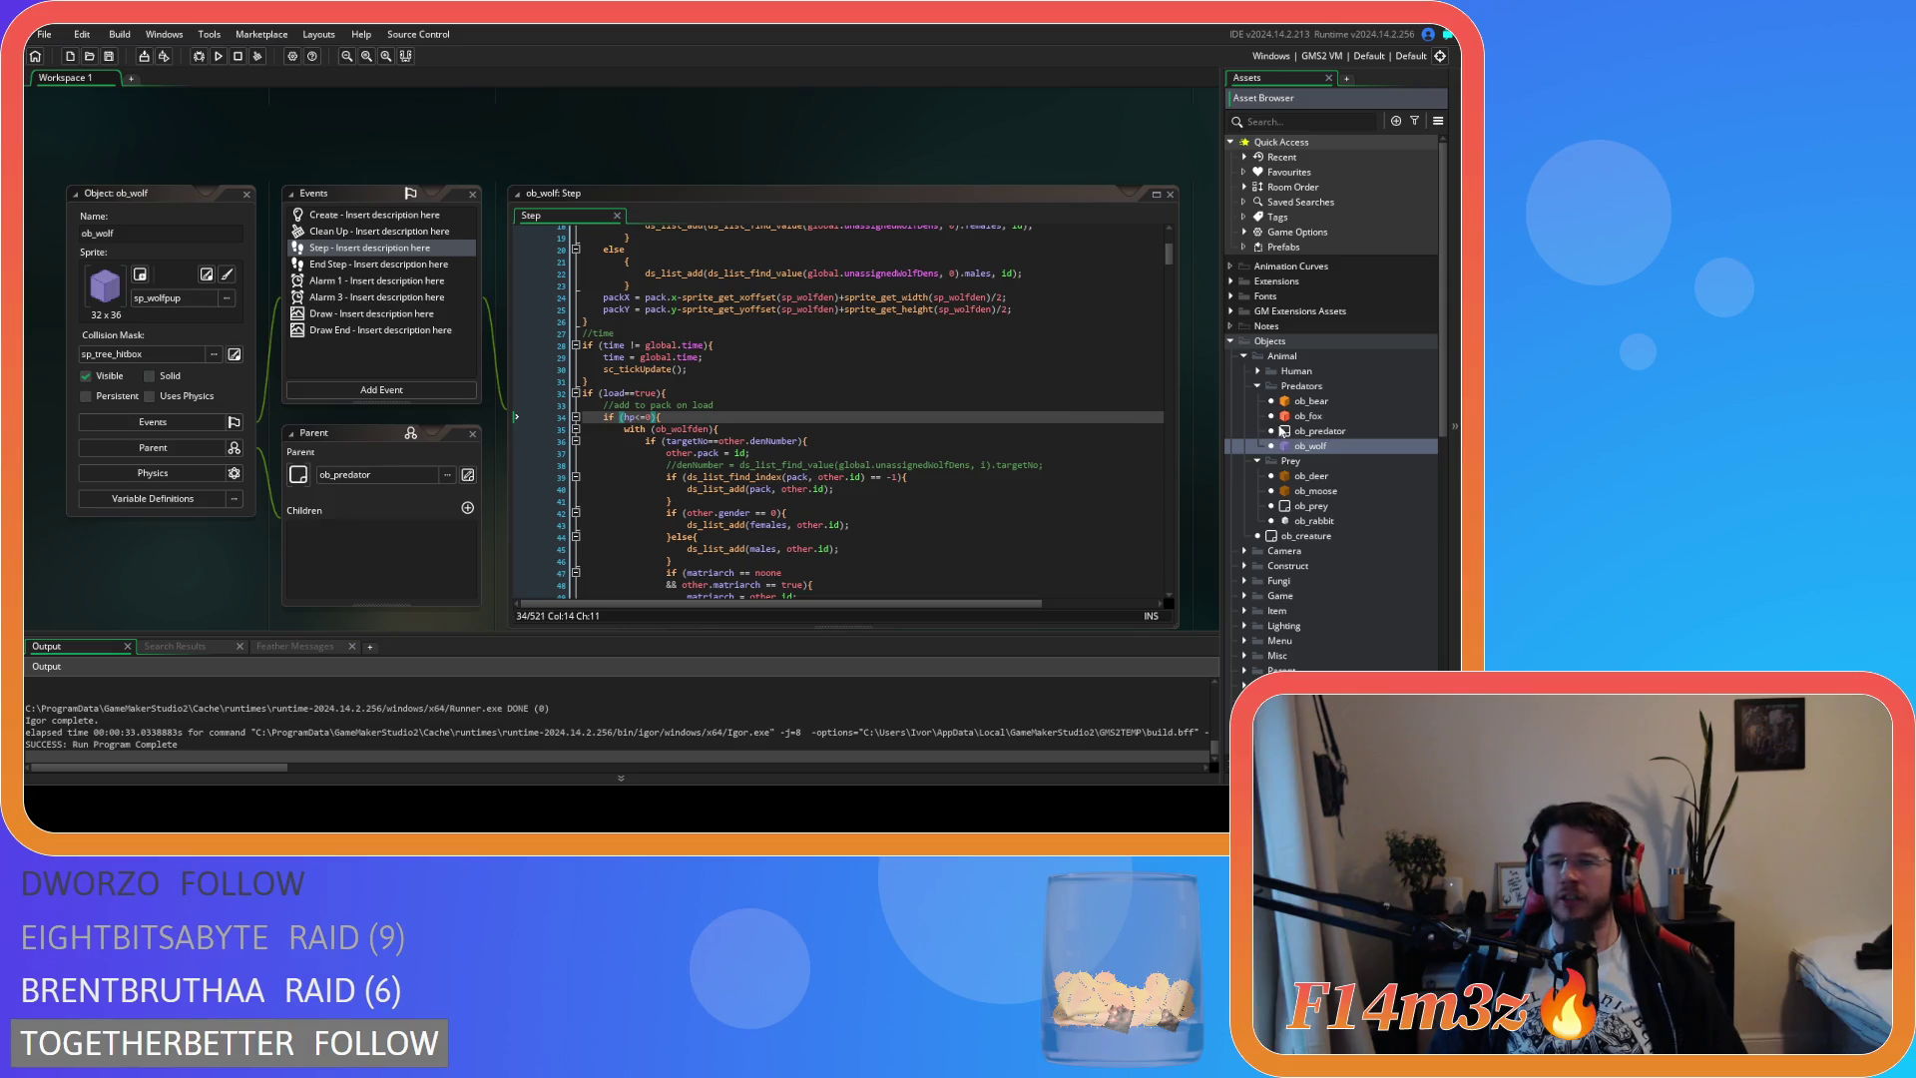
double_click(1311, 476)
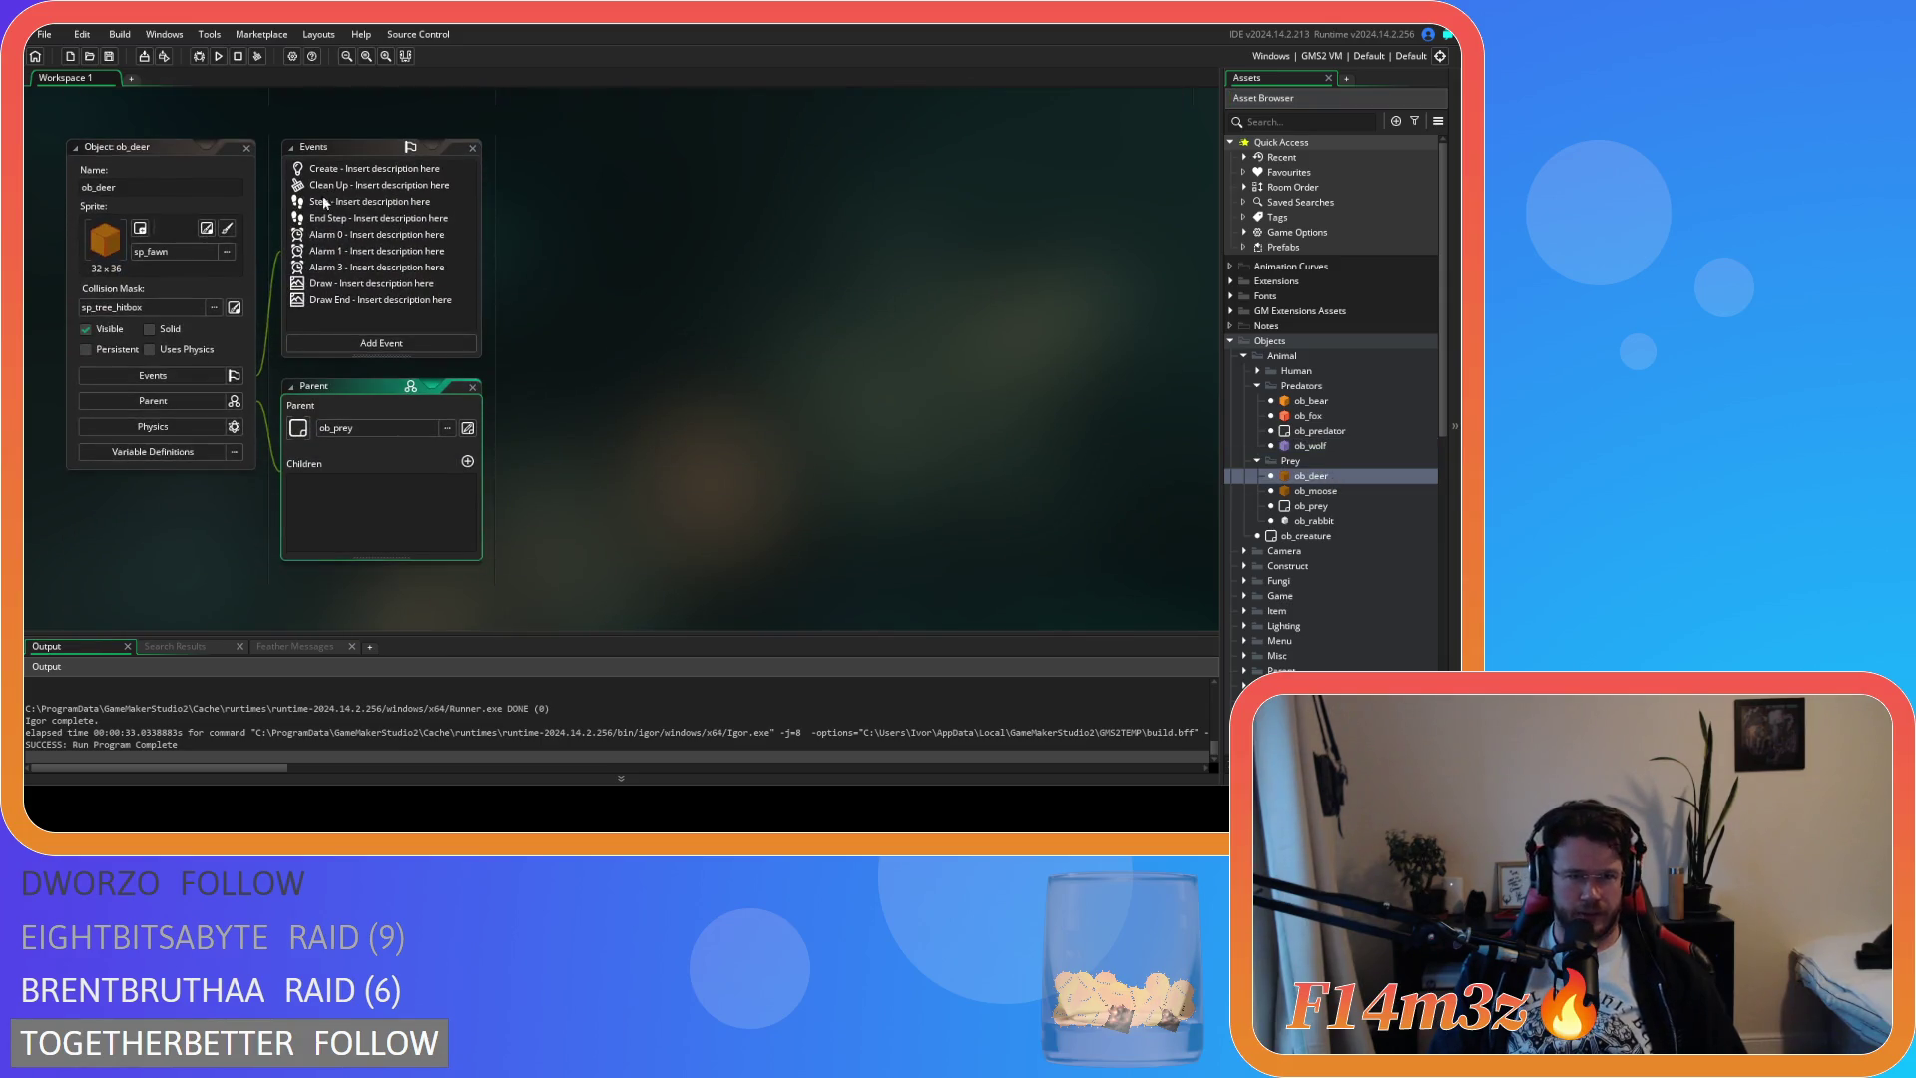
Replace ob_deer's state condition on lines 22–23 with hp<=0 and save
double_click(325, 202)
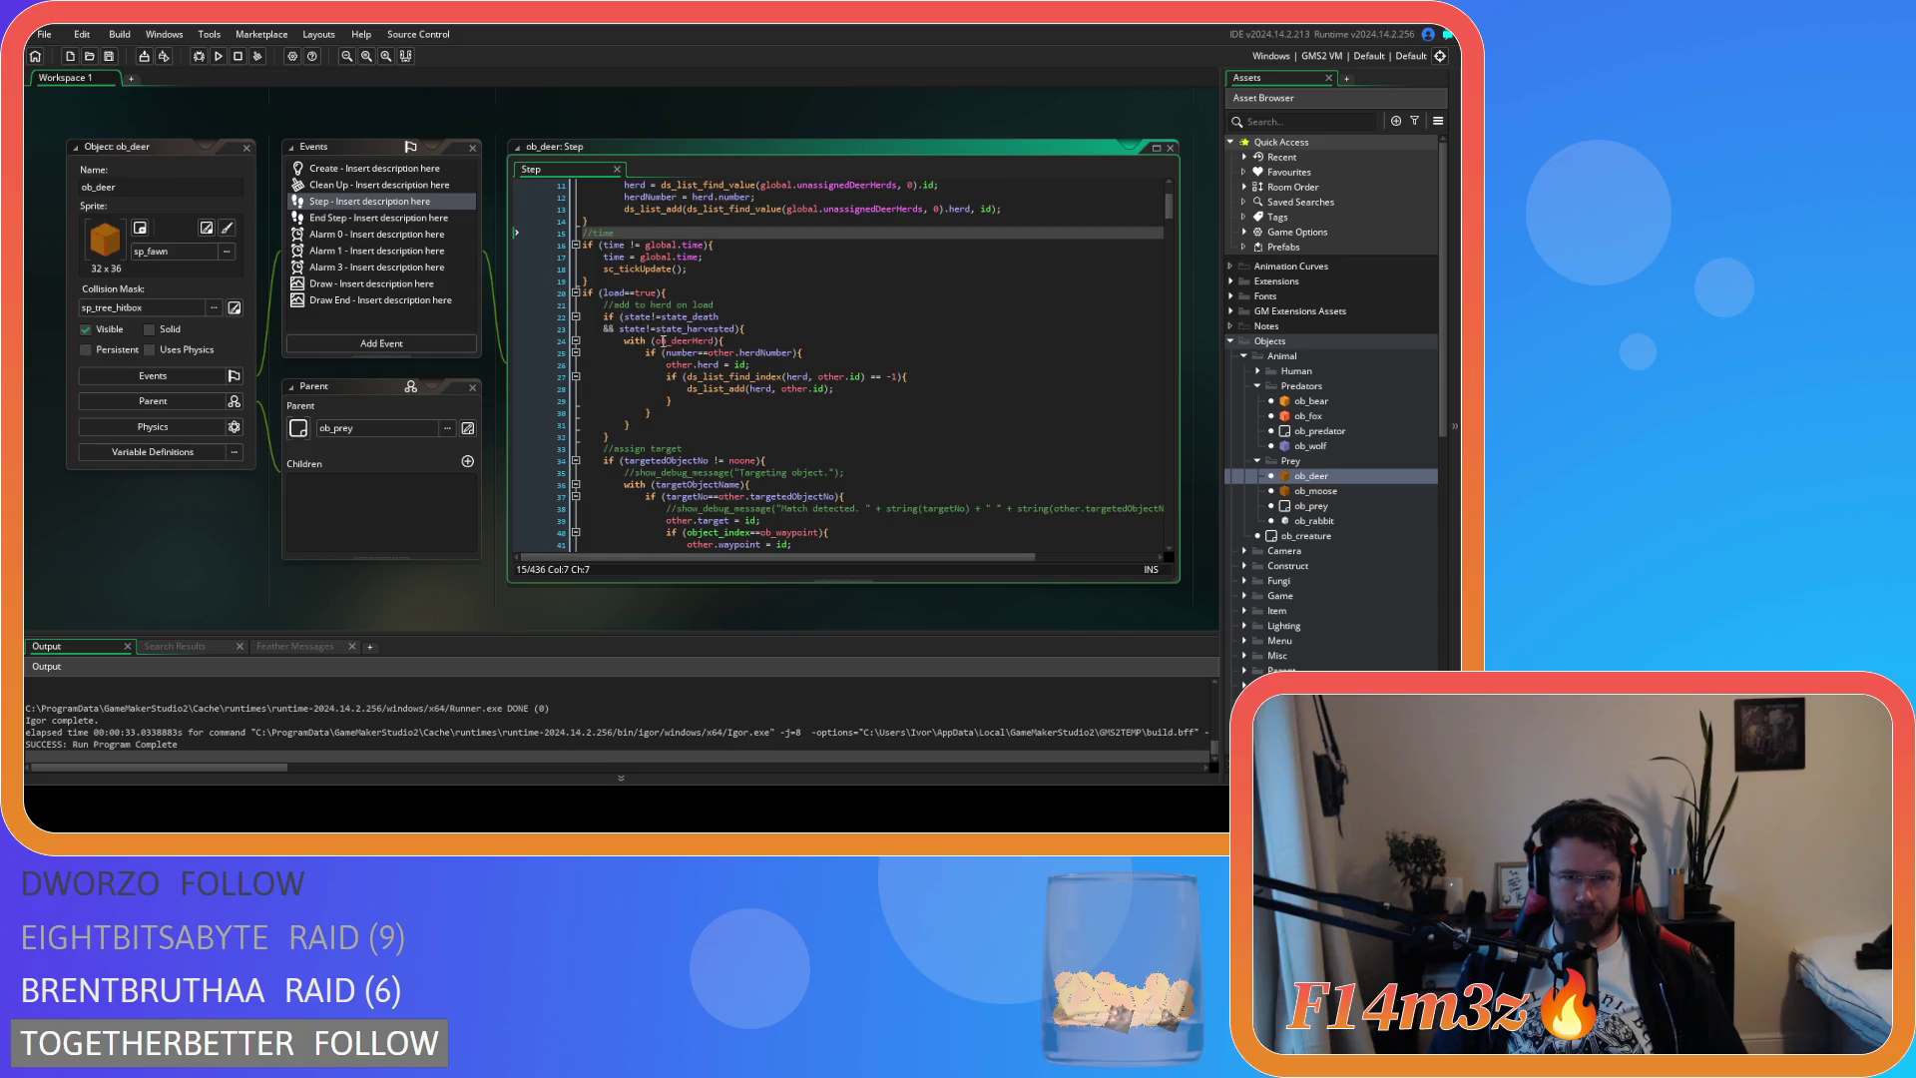
scroll(663, 341, down, 2)
drag(739, 269, 620, 256)
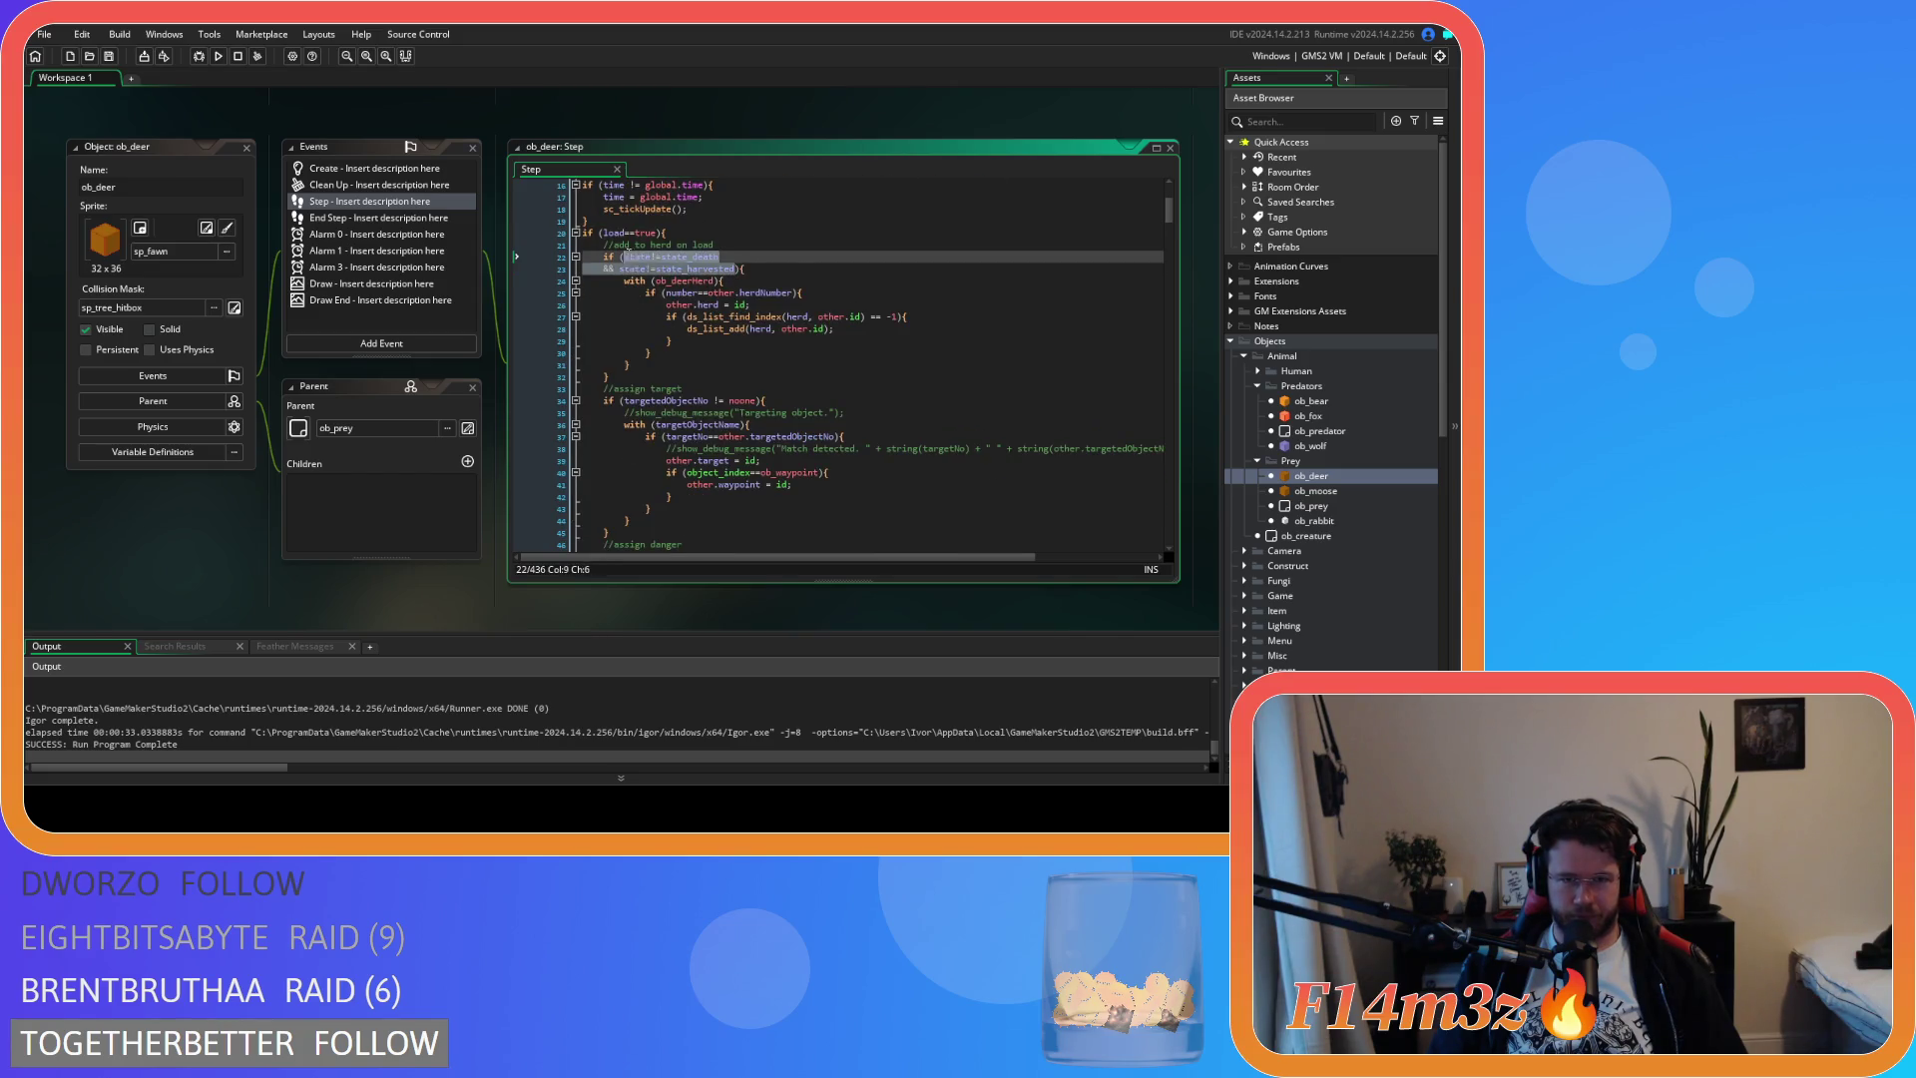
text(hp<=0){)
key(ctrl+s)
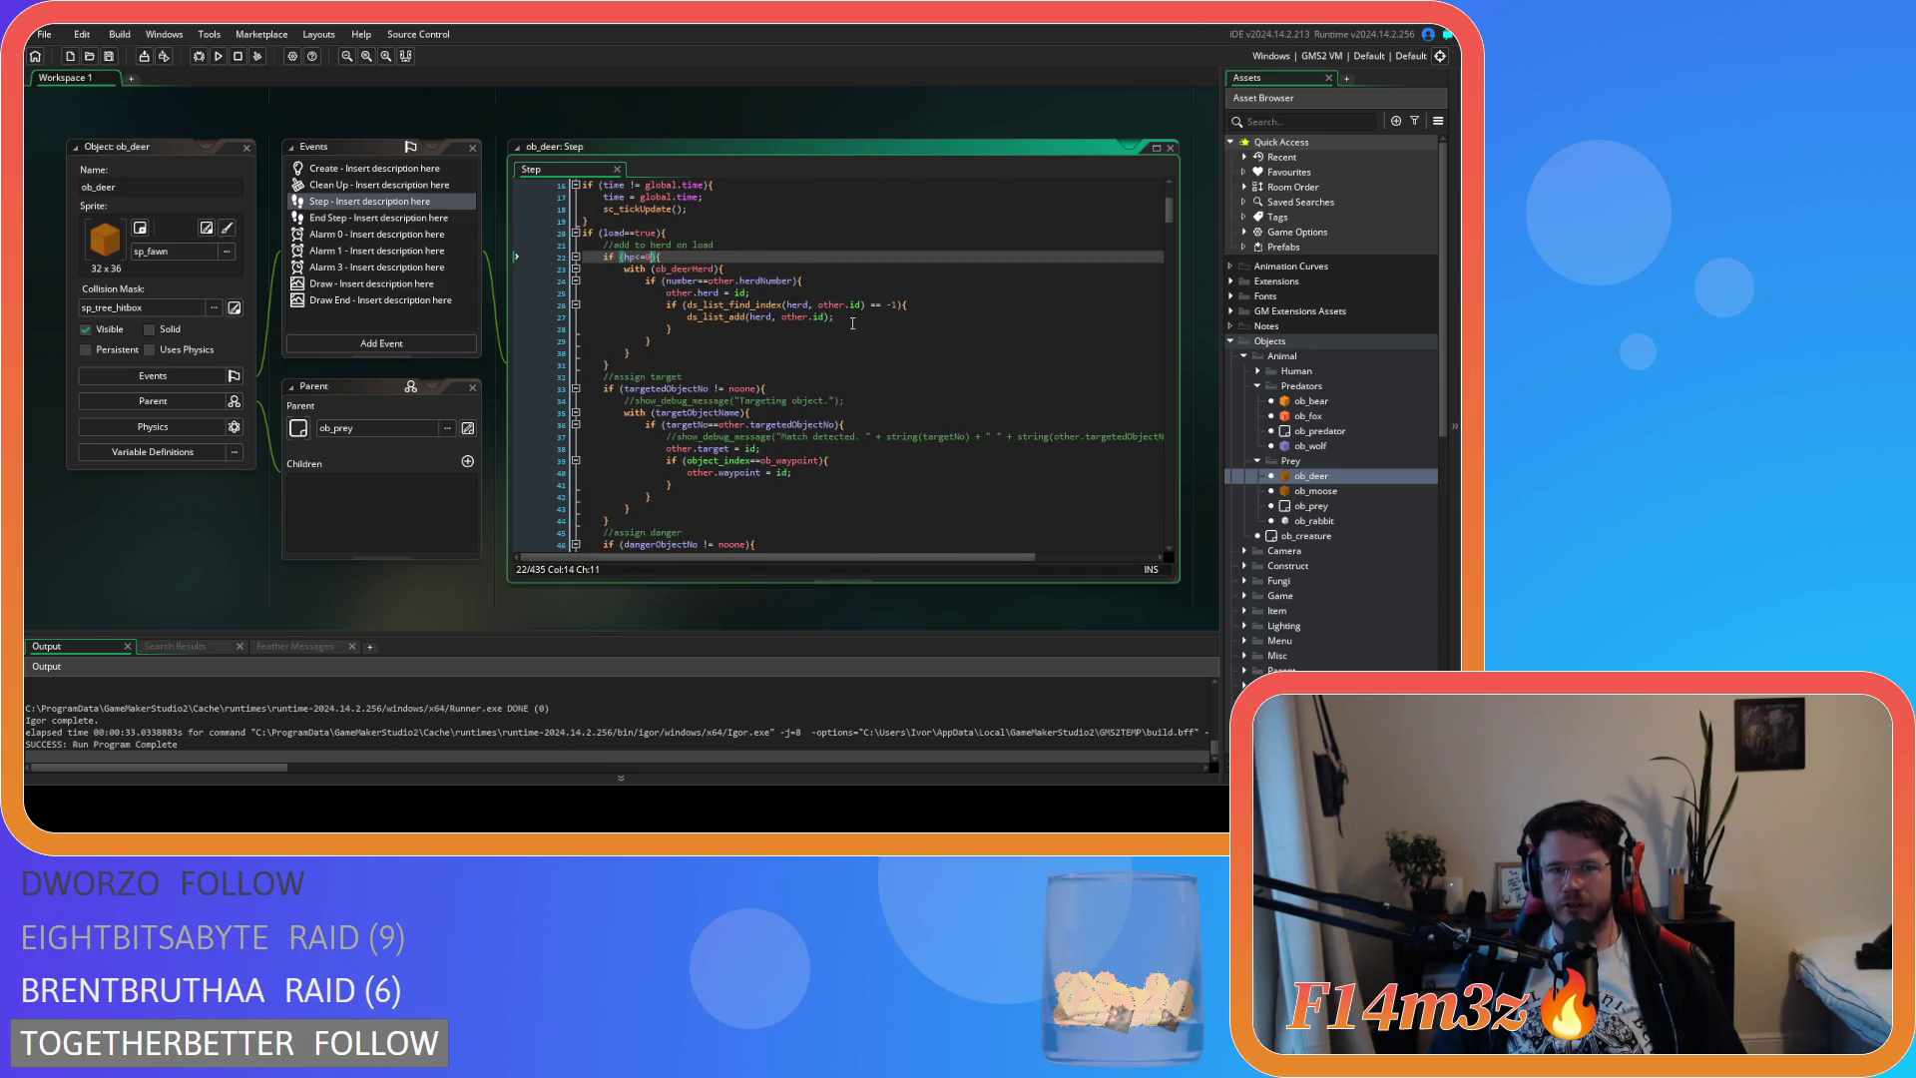
click(848, 317)
Open the ob_moose and ob_rabbit object editors
click(1327, 493)
double_click(1326, 493)
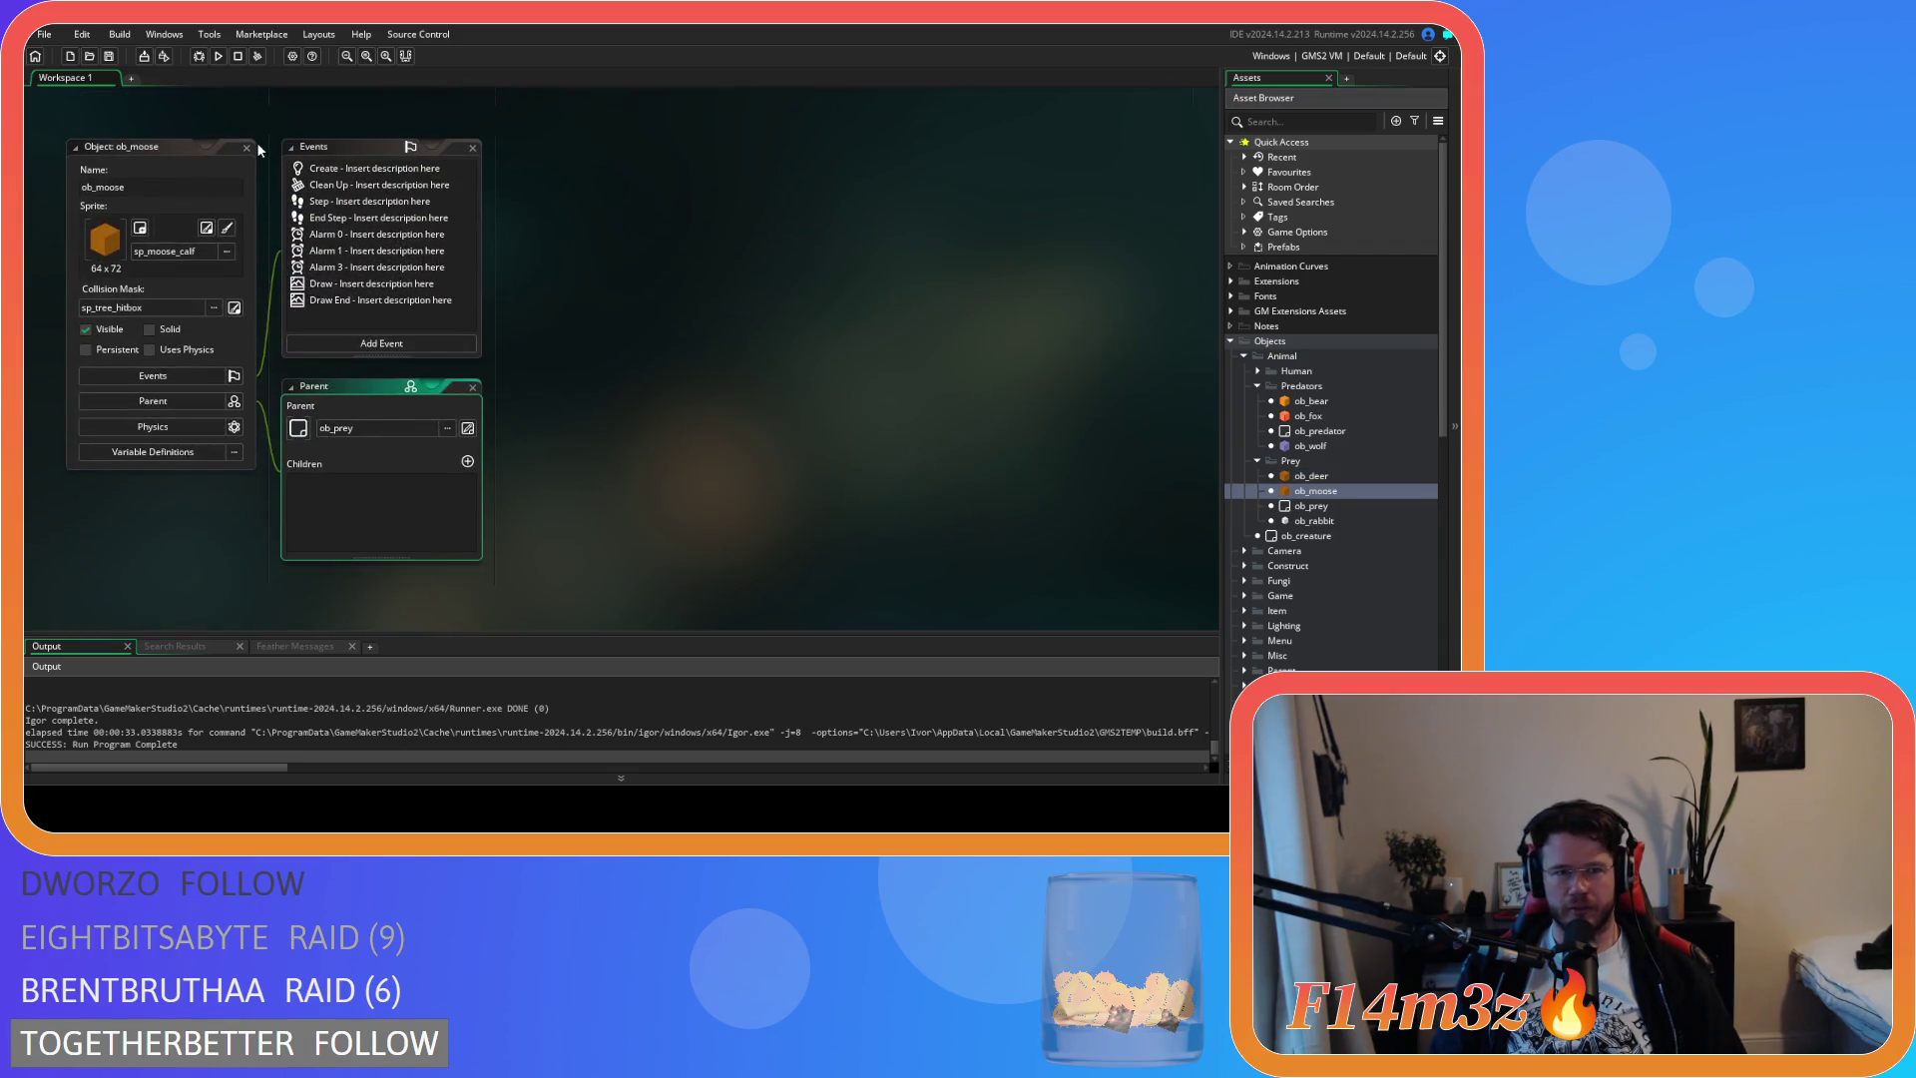
double_click(1315, 521)
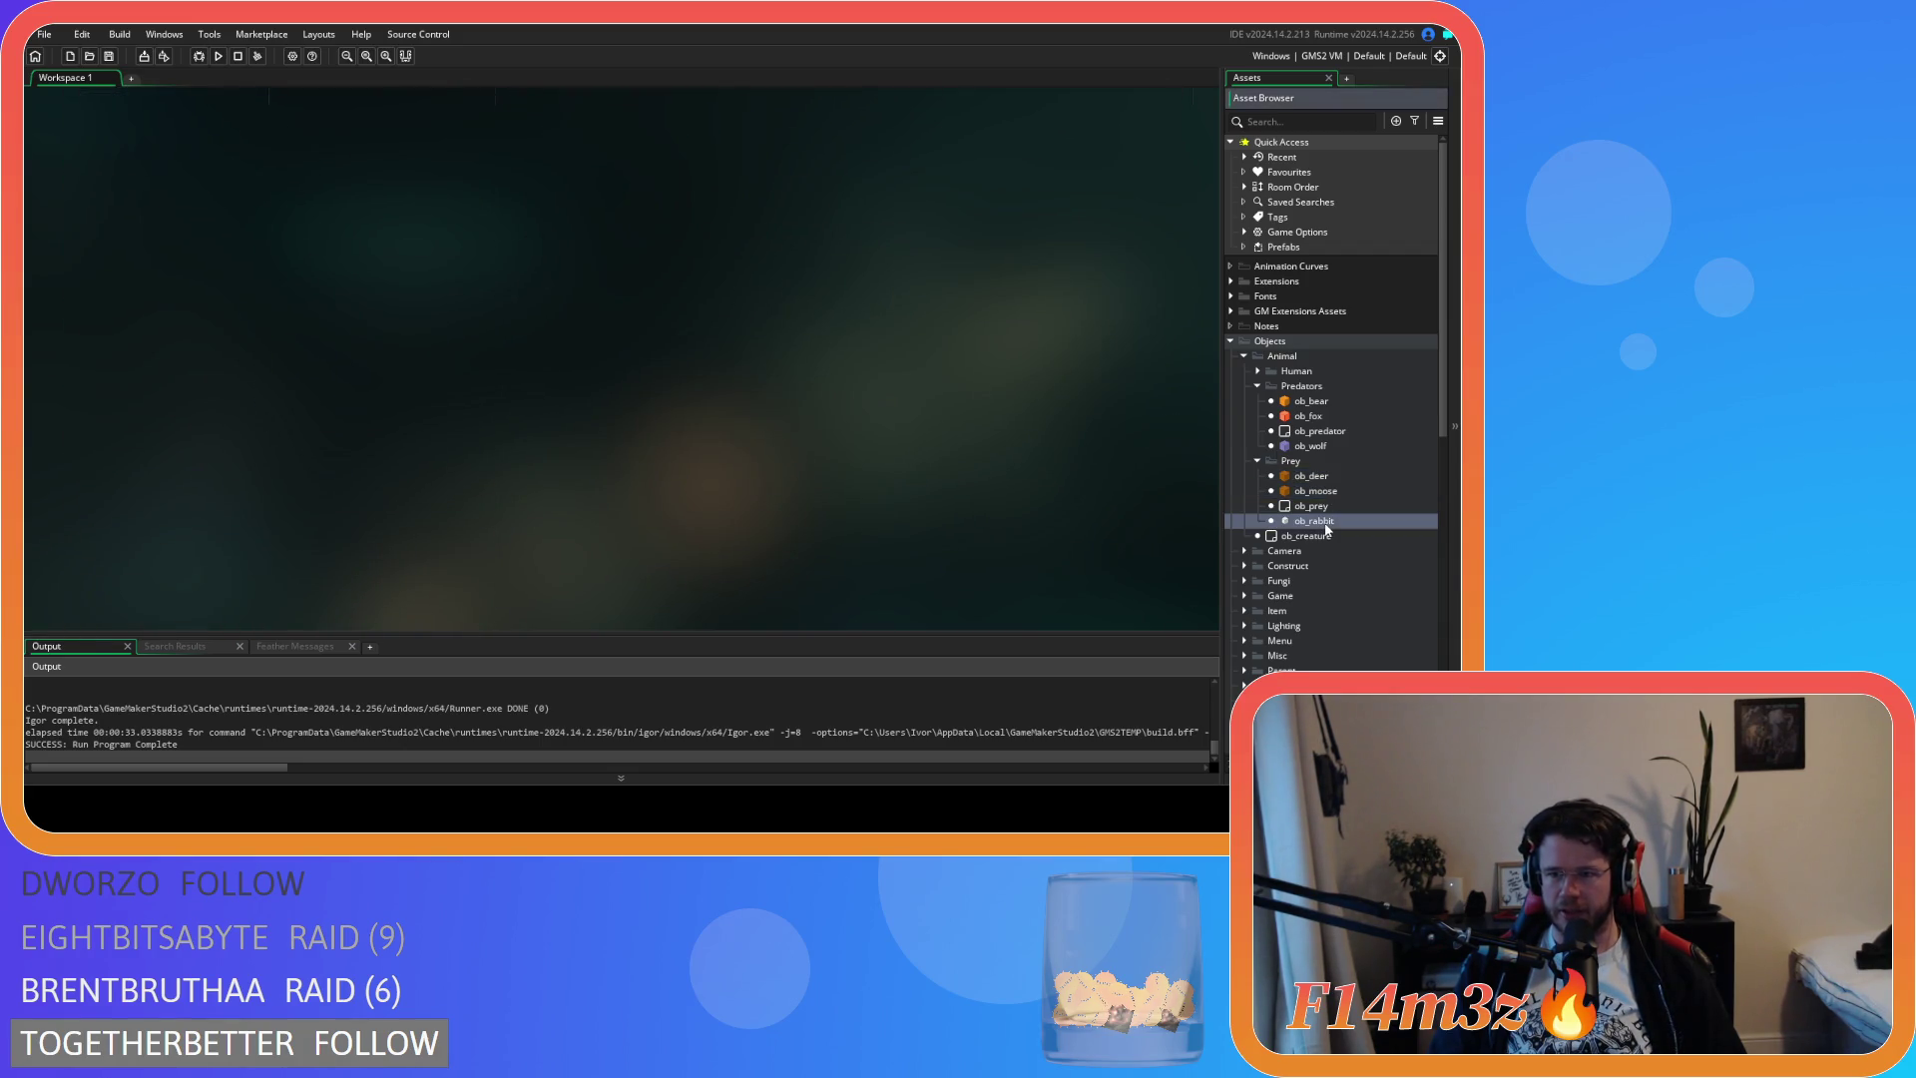
Close all editor windows and collapse the Predators, Prey, Objects and Scripts folders
right_click(565, 250)
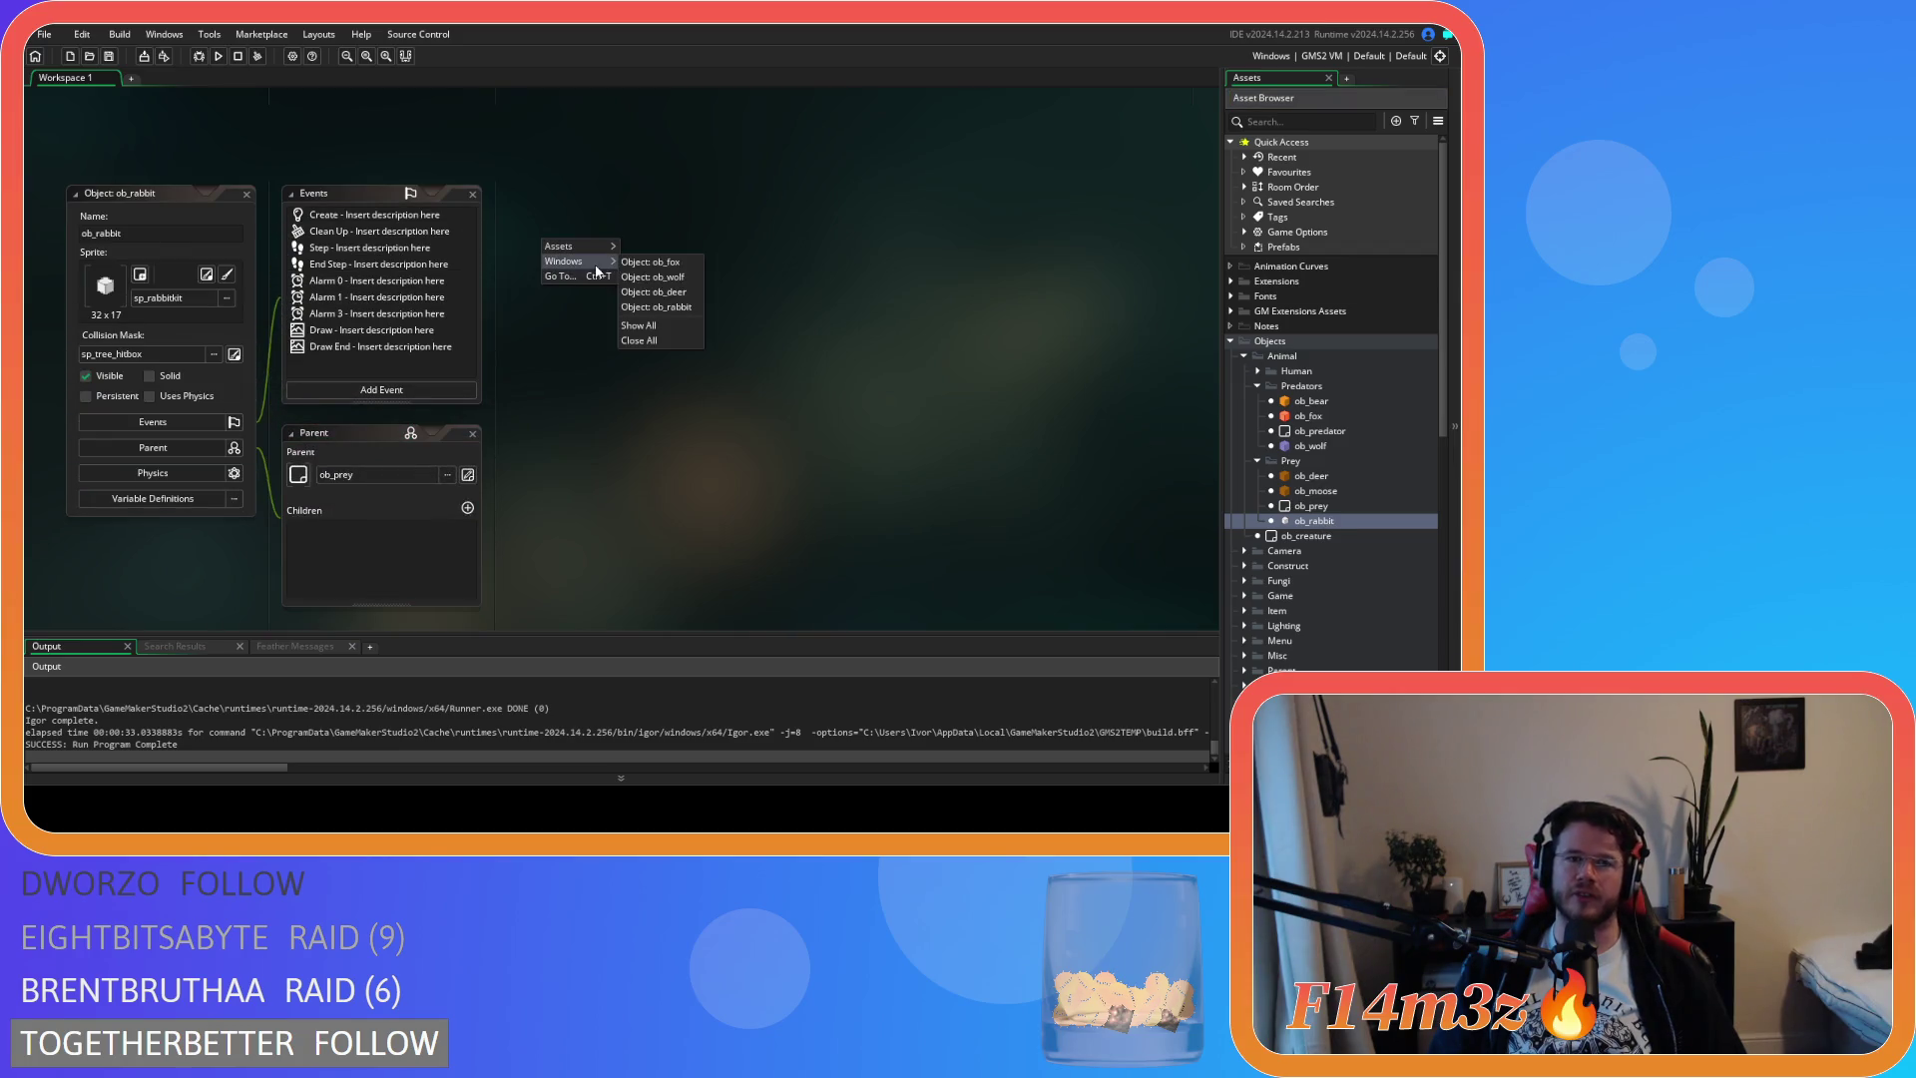
mouse_move(603, 277)
click(690, 339)
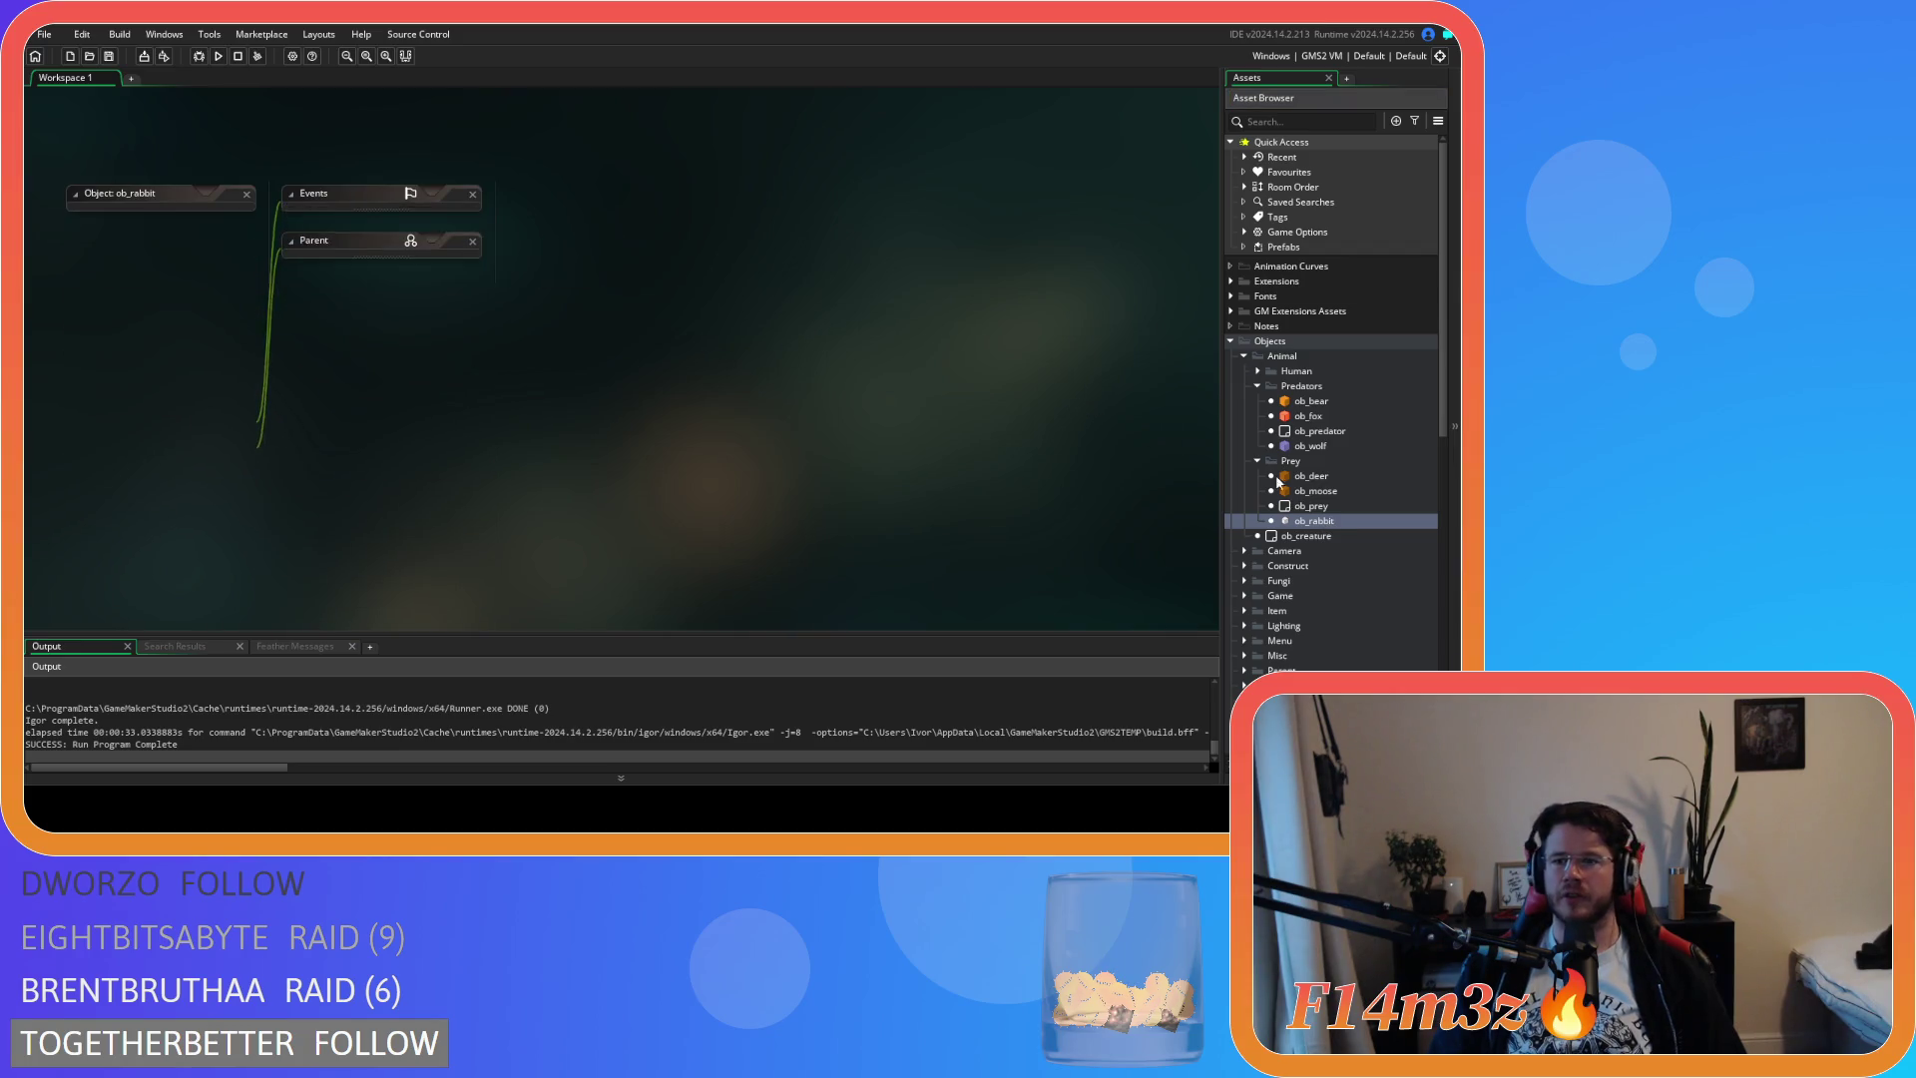
click(1257, 385)
click(1258, 400)
click(1230, 341)
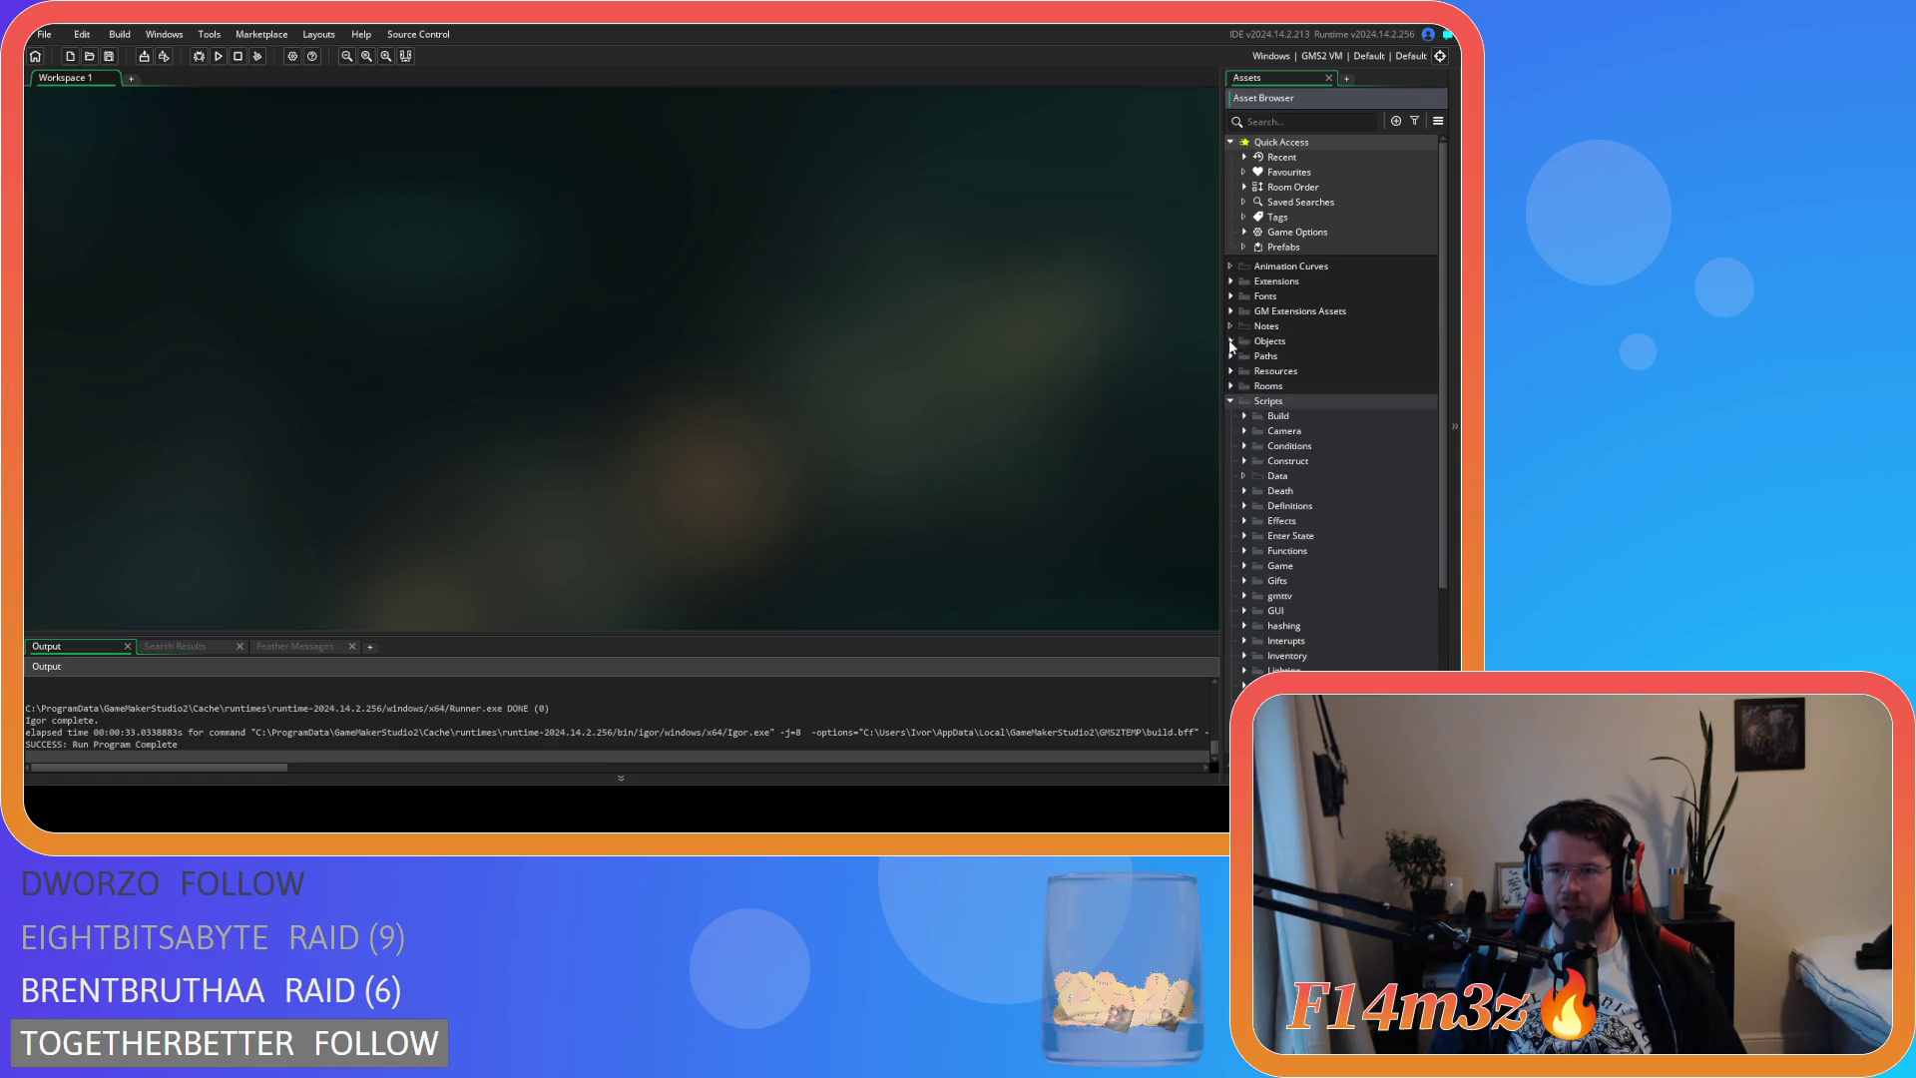
click(1230, 401)
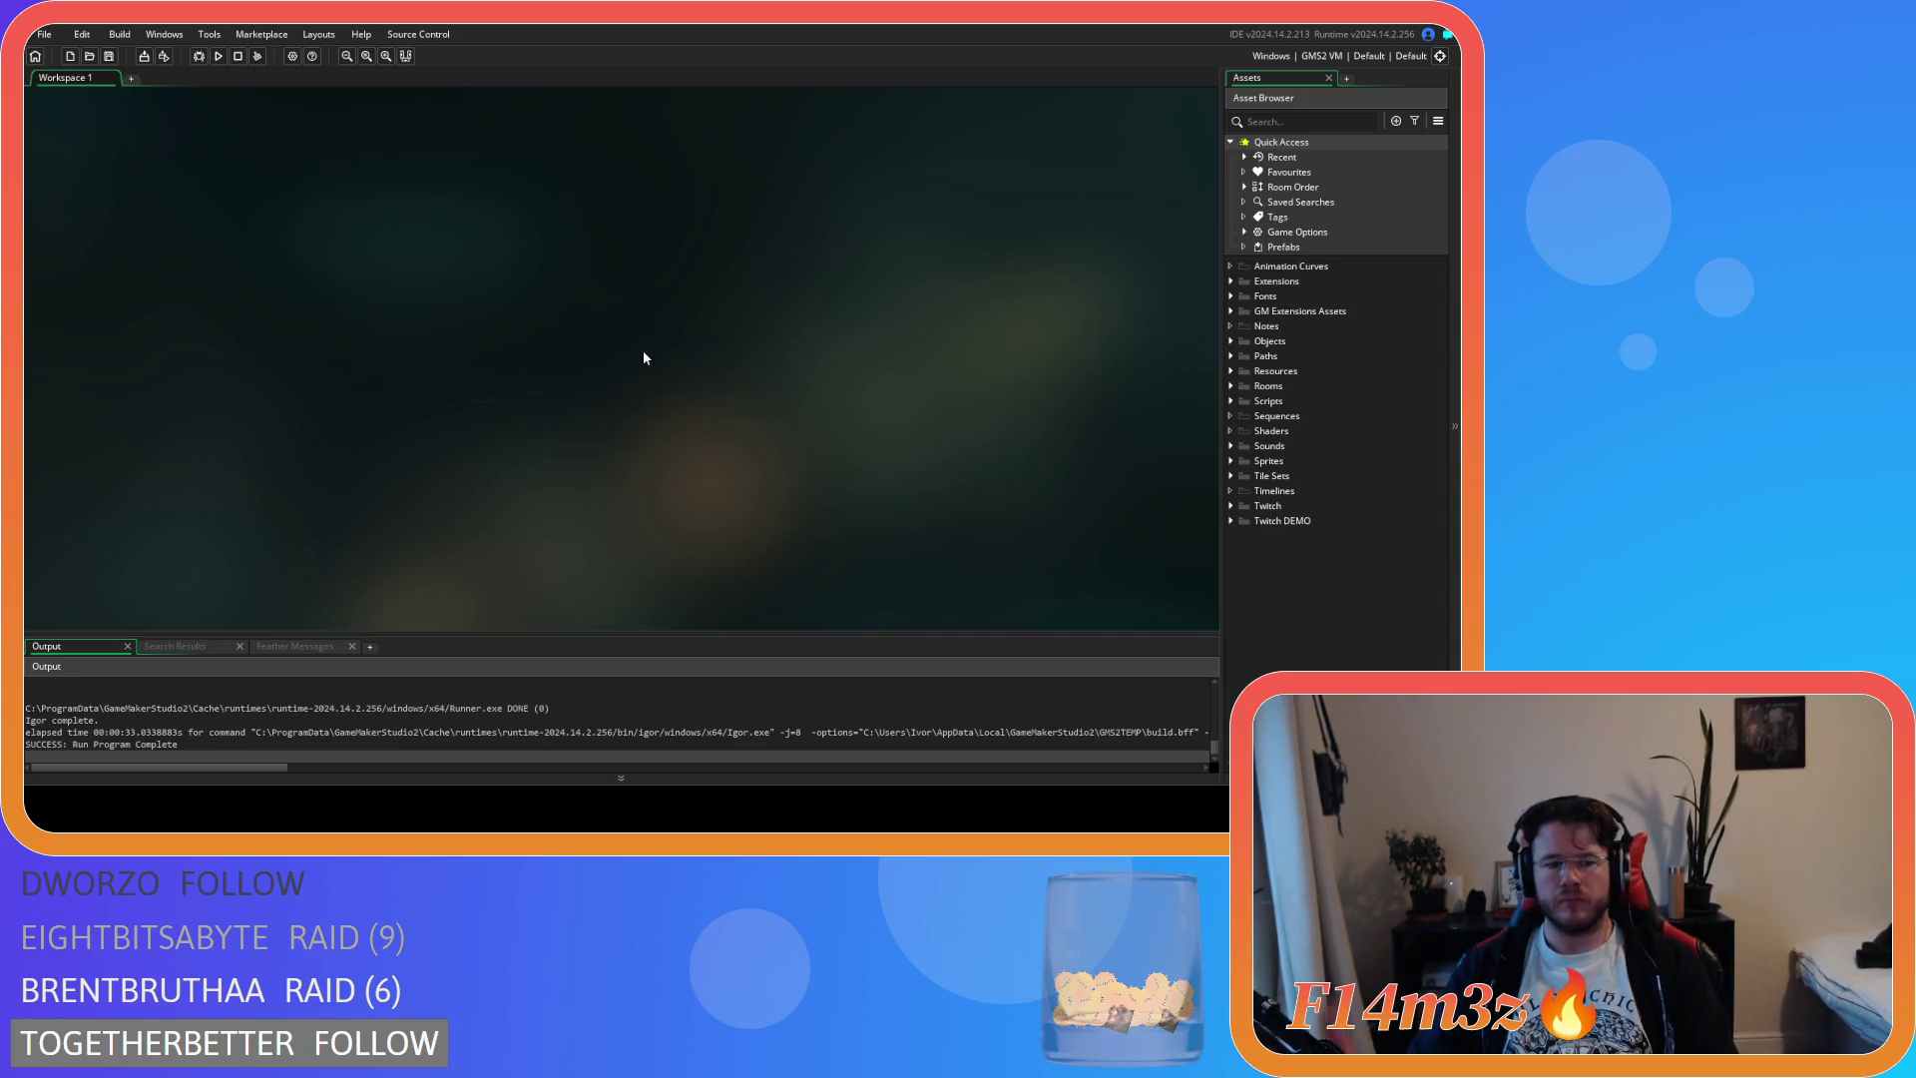
Build and run the game with F5, then expand Objects > Animal > Predators and open ob_wolf
key(F5)
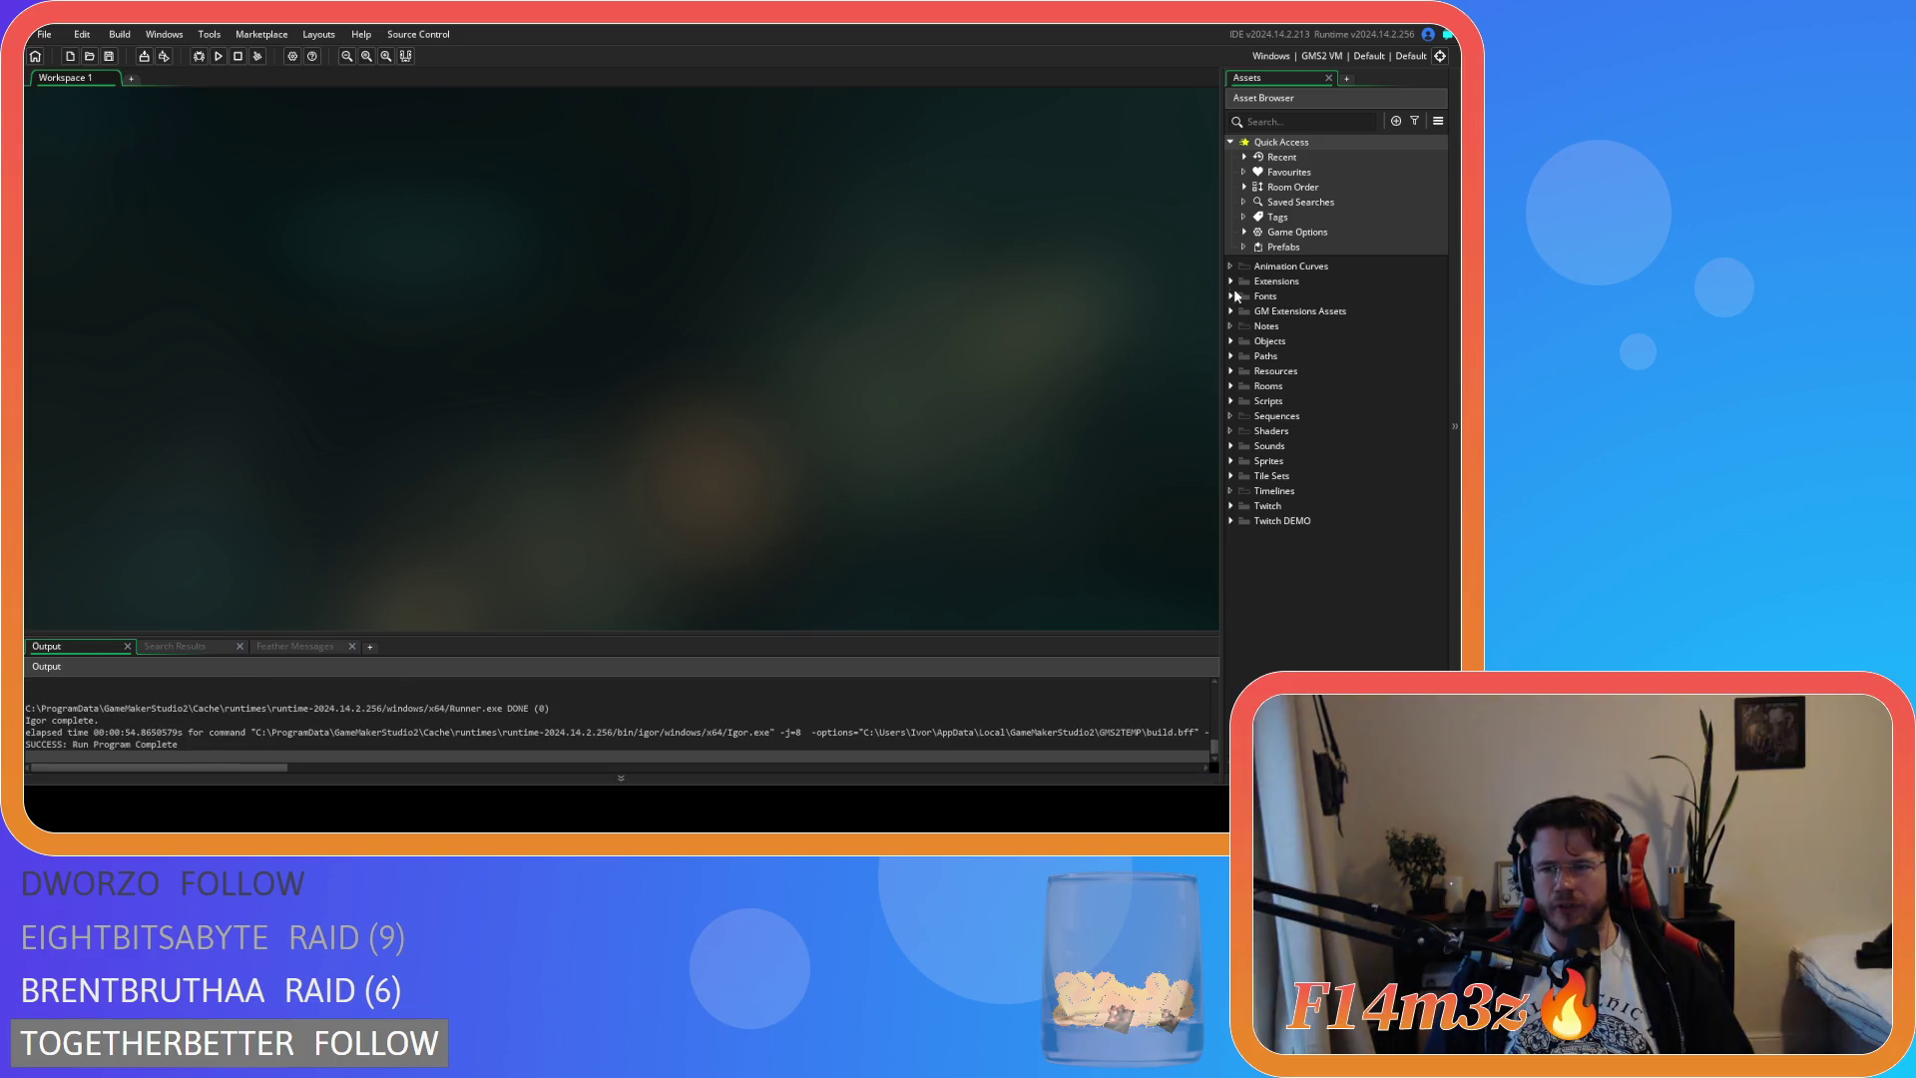
click(1230, 340)
click(1244, 356)
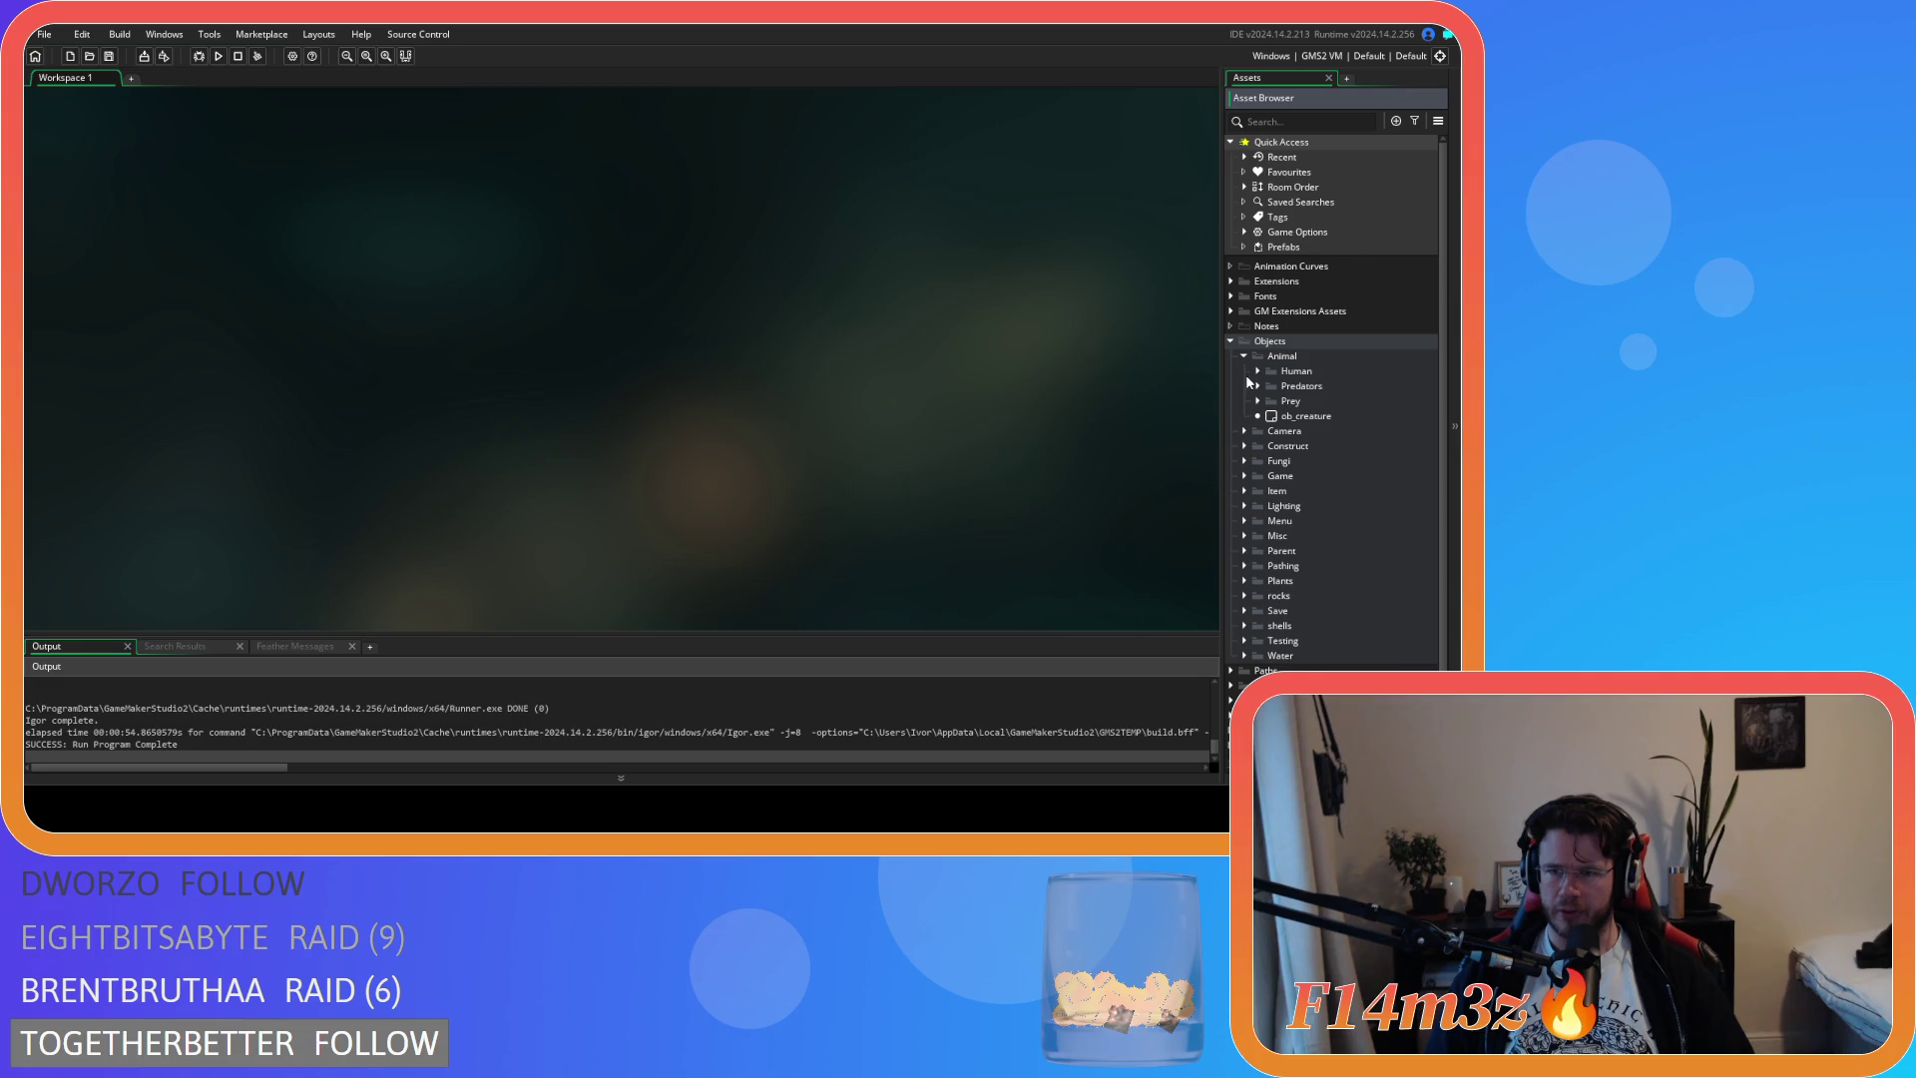
click(1258, 387)
double_click(1309, 447)
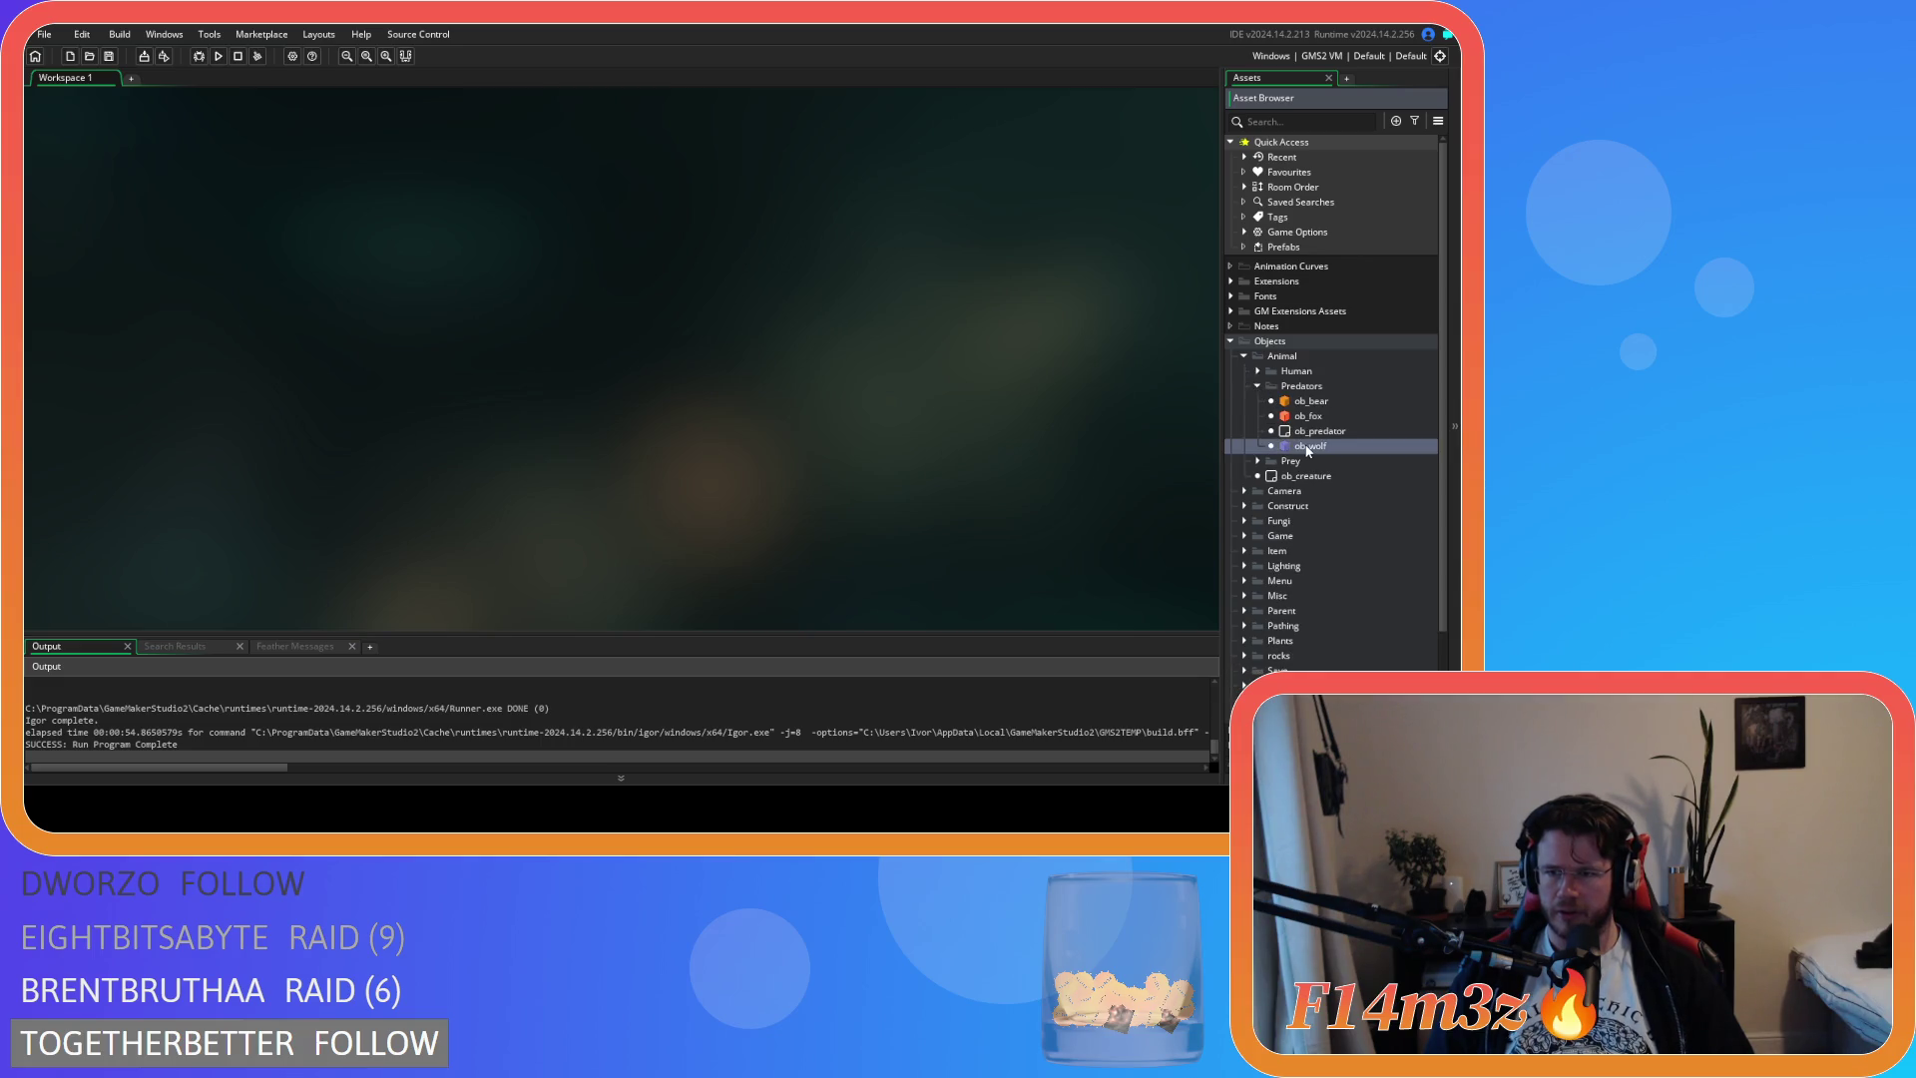
Check the load = false; lines in ob_wolf's and ob_deer's Step code
mouse_move(1175, 253)
mouse_down()
mouse_move(1182, 347)
mouse_move(1181, 323)
mouse_up()
triple_click(953, 478)
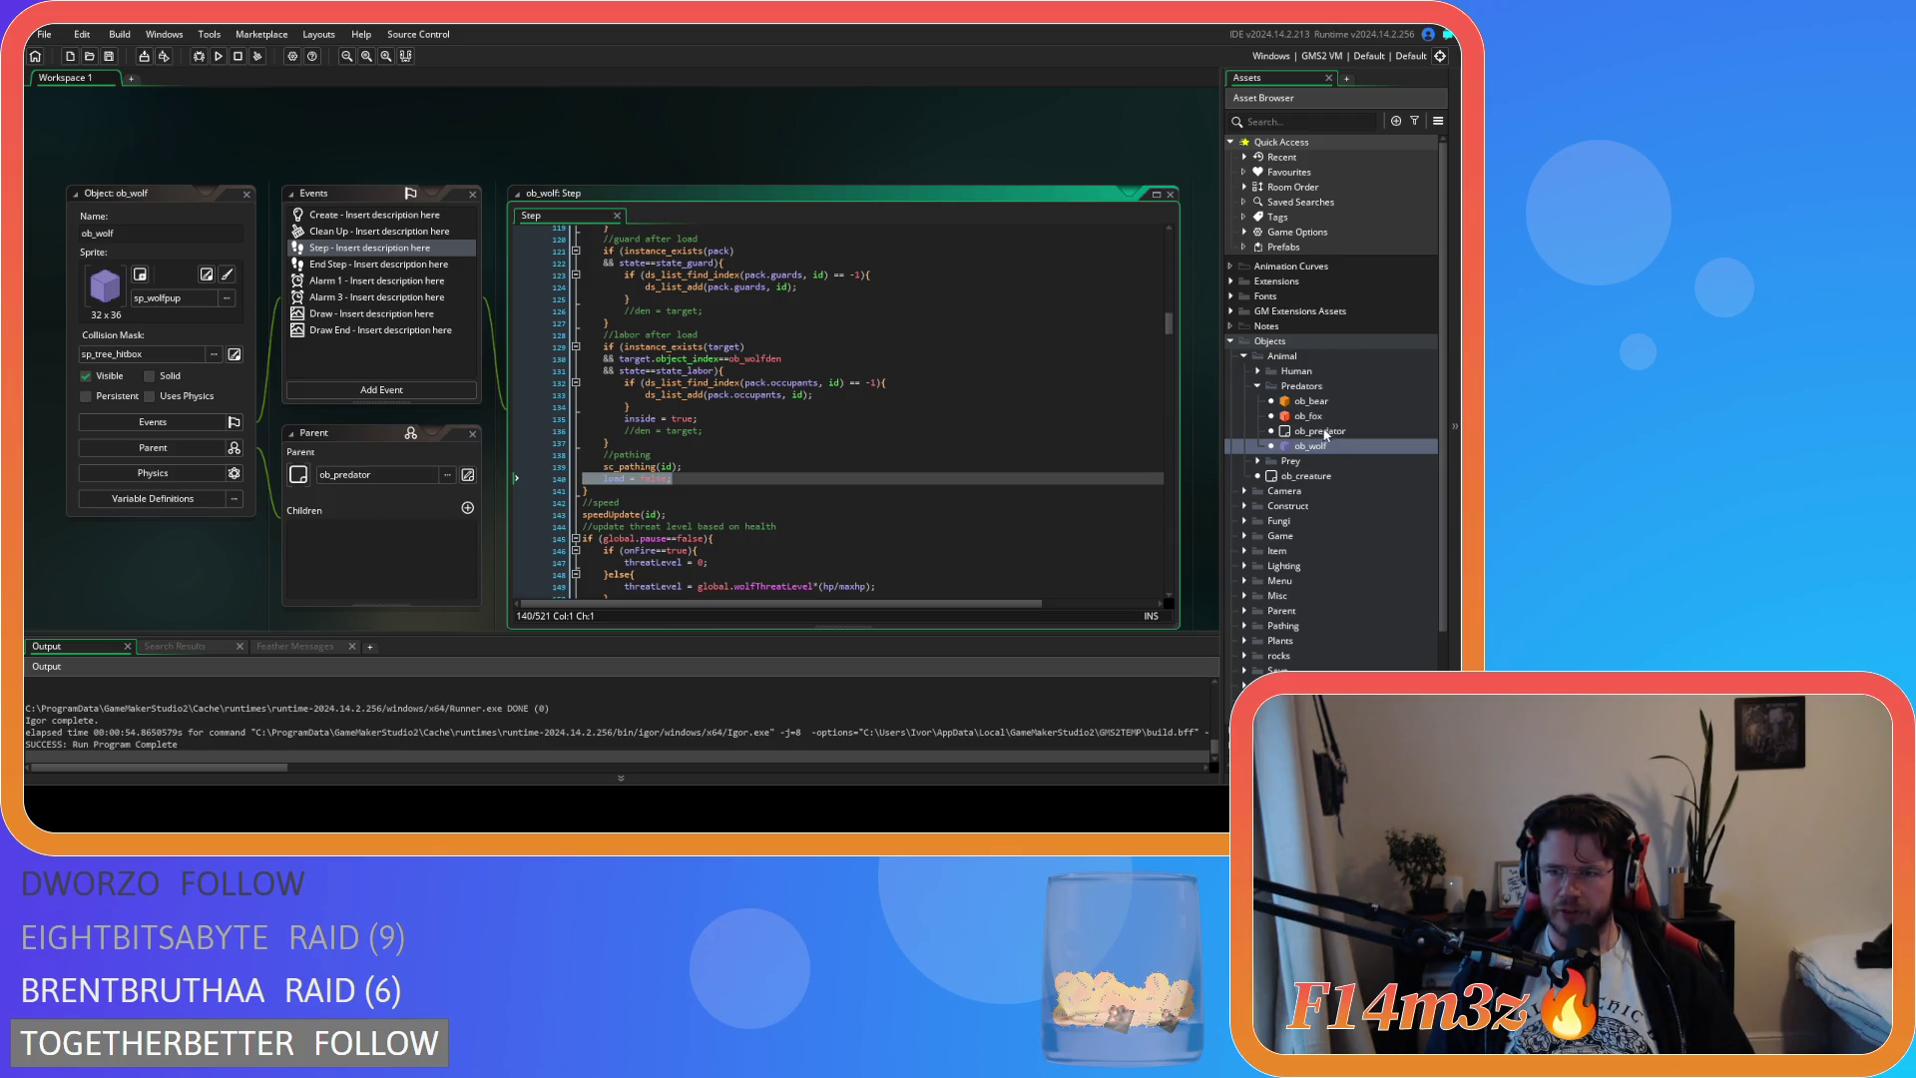
click(1258, 462)
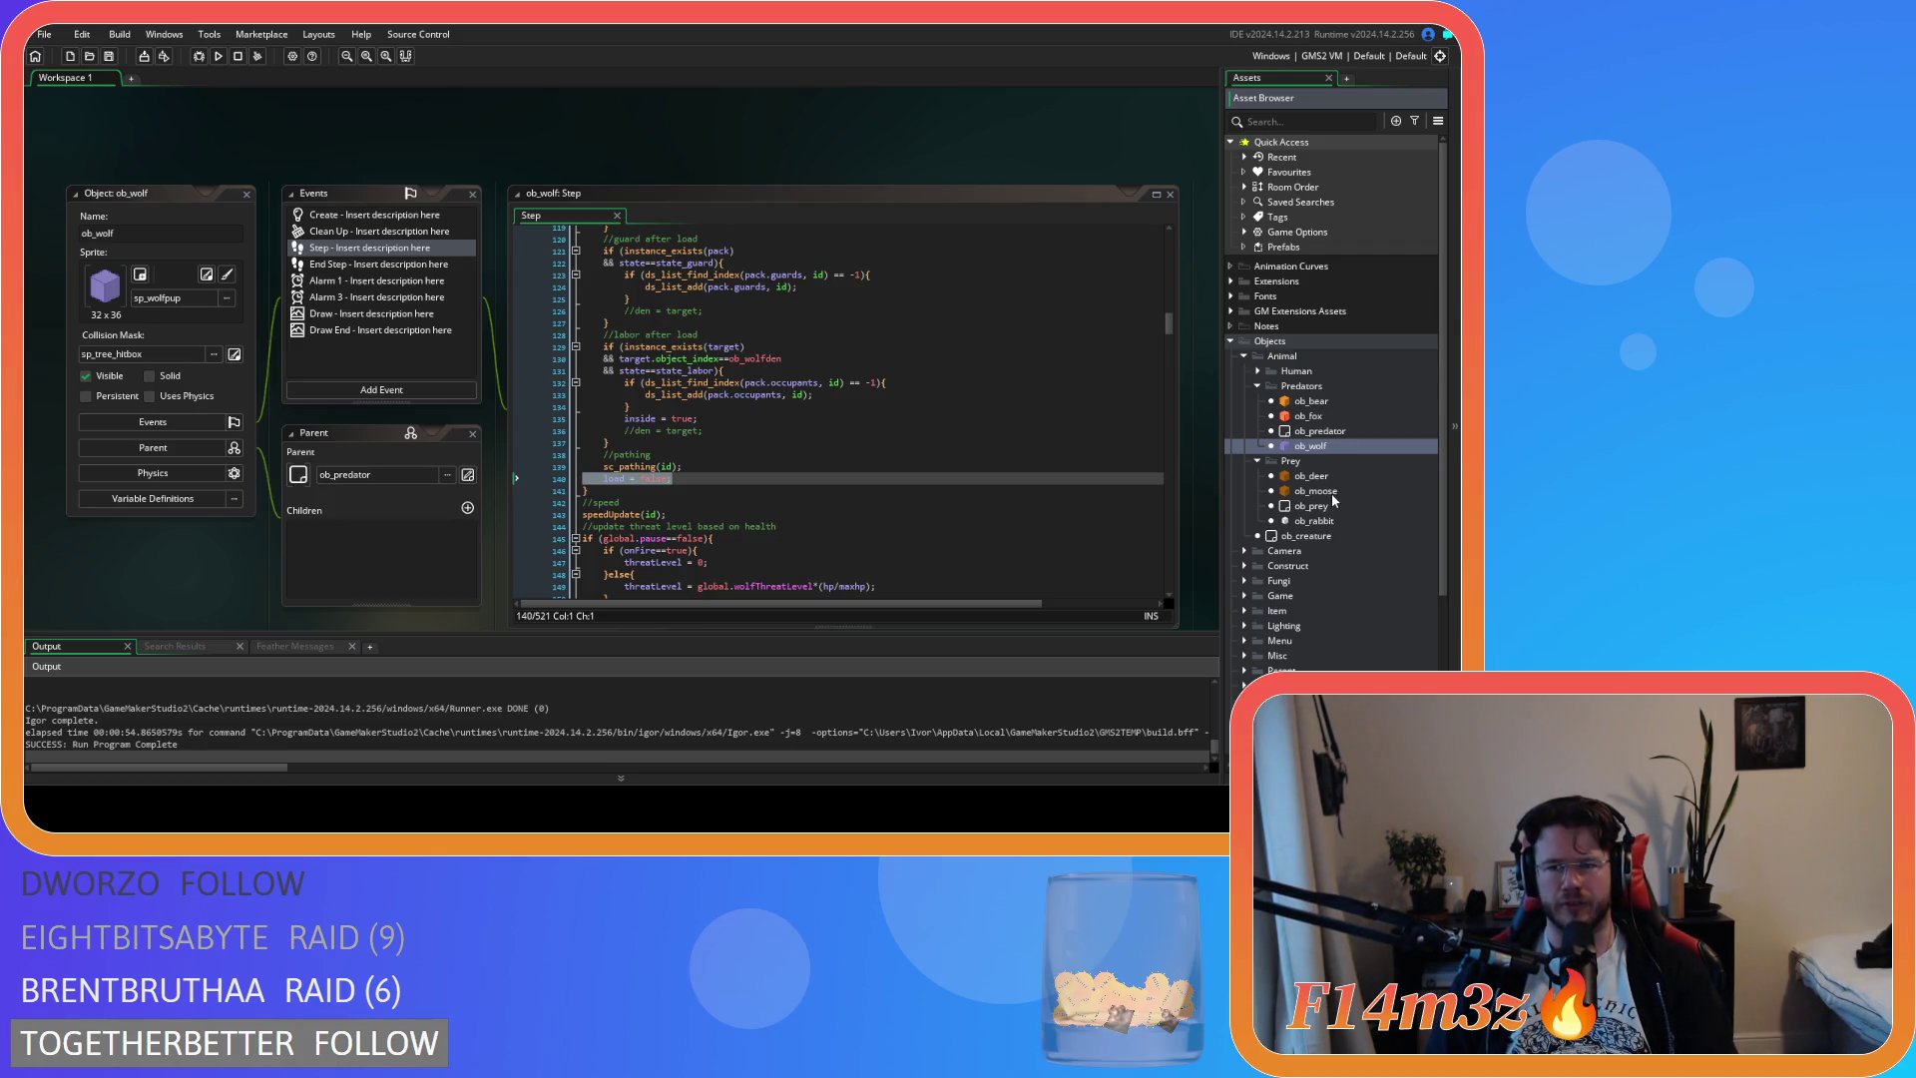
click(1322, 491)
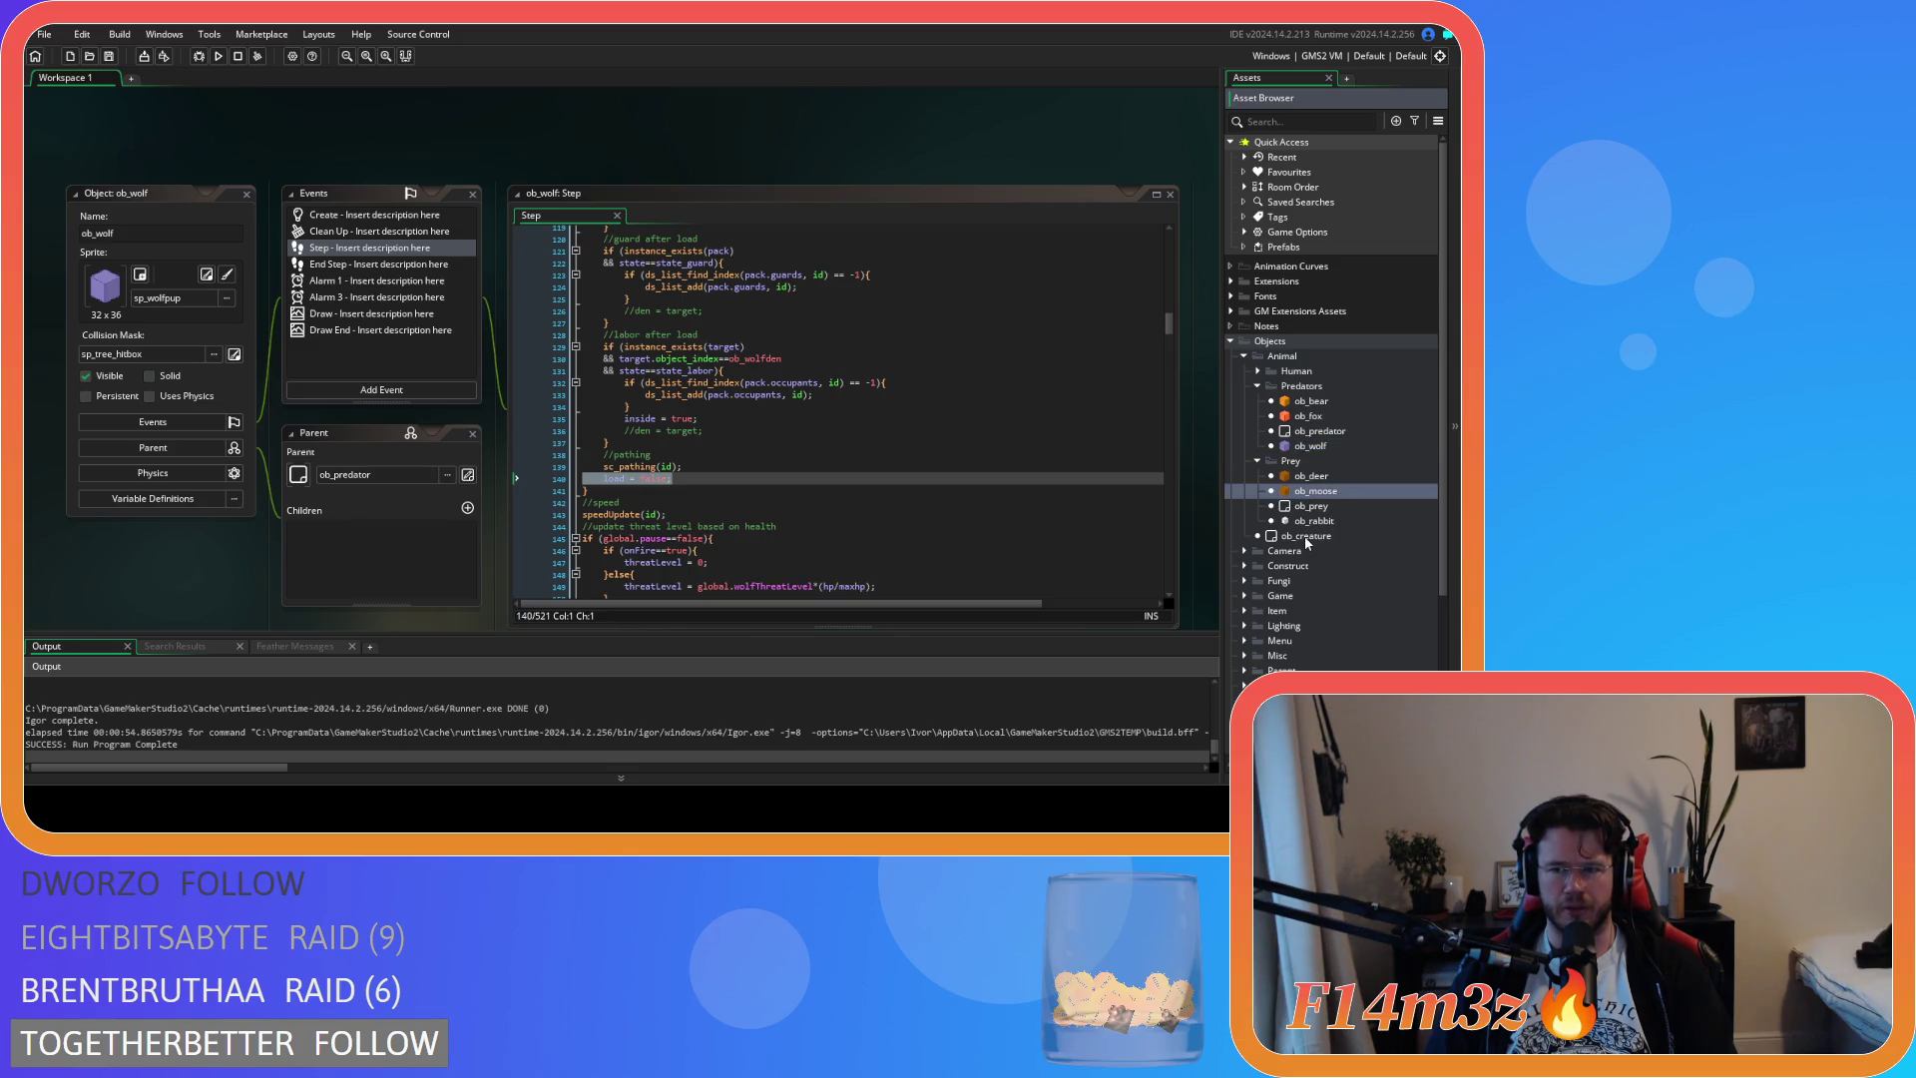
key(Up)
key(Return)
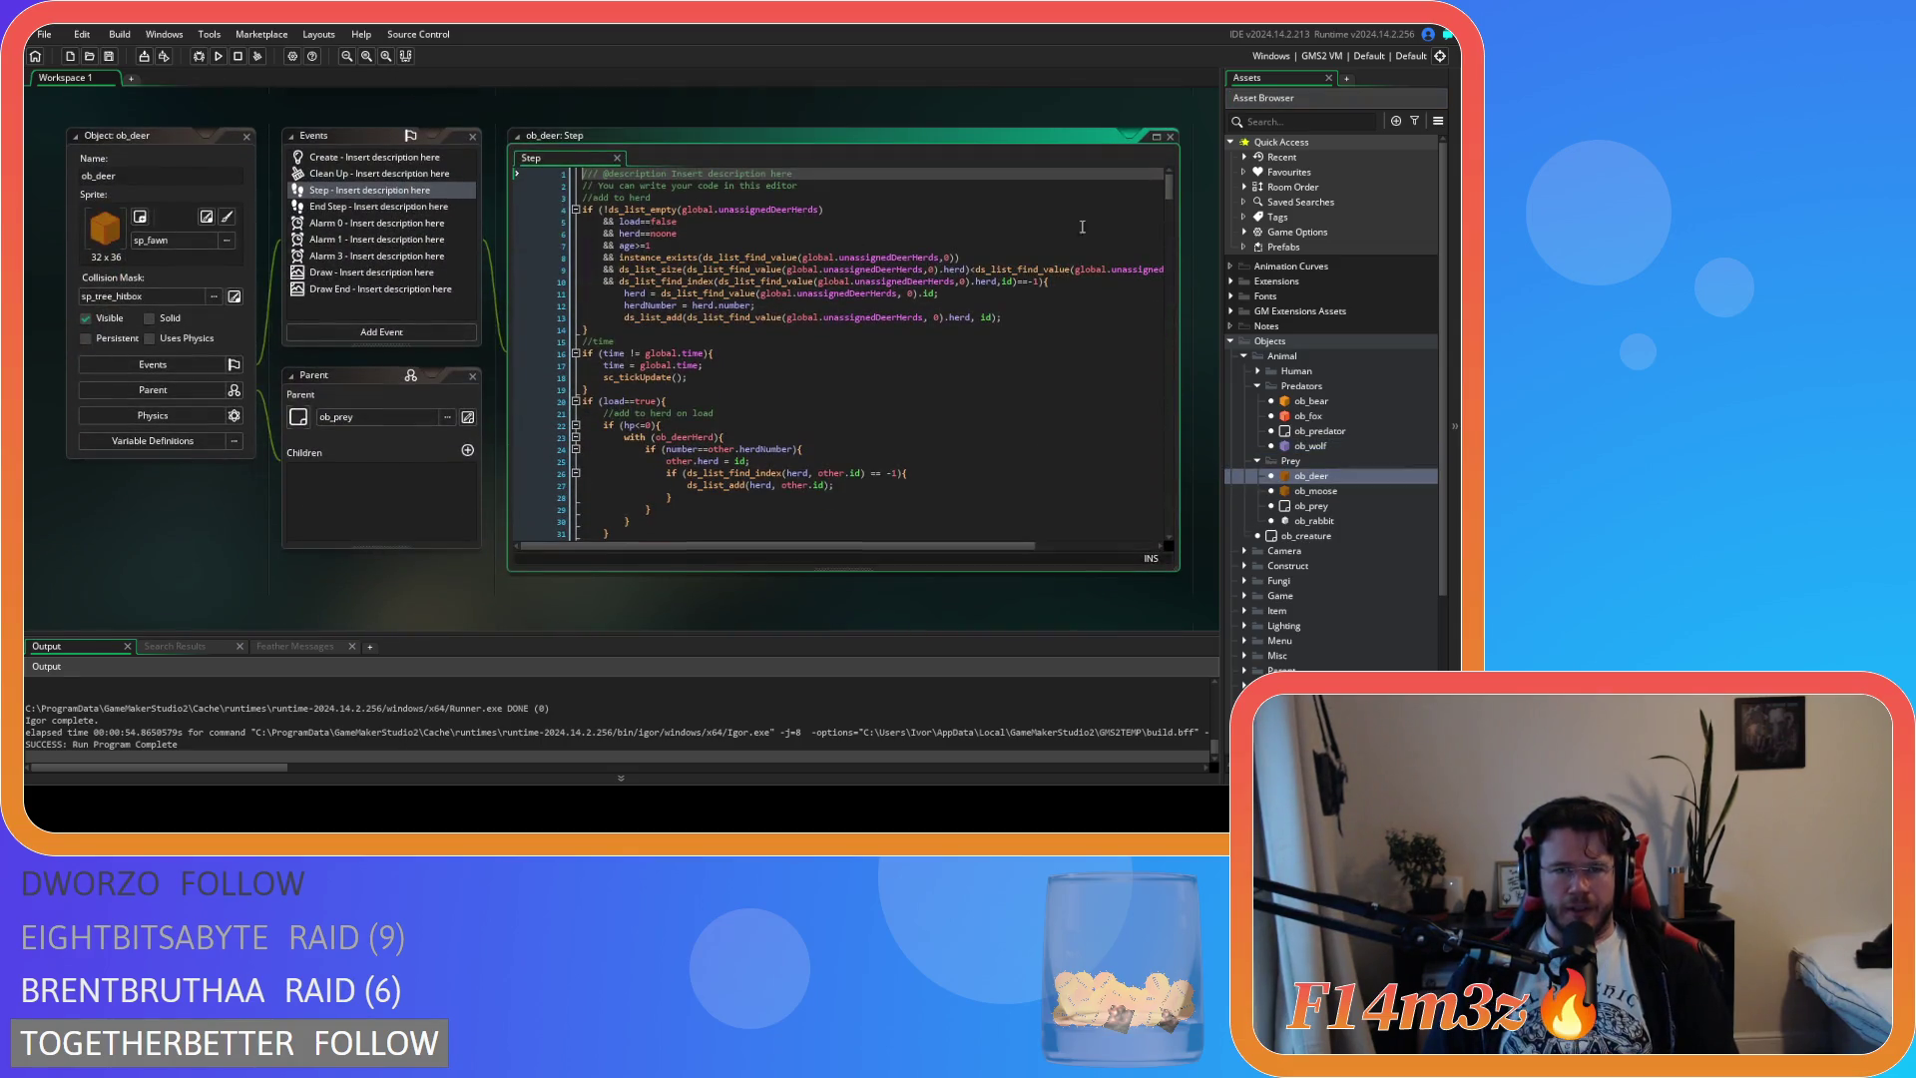
drag(1170, 186, 1167, 256)
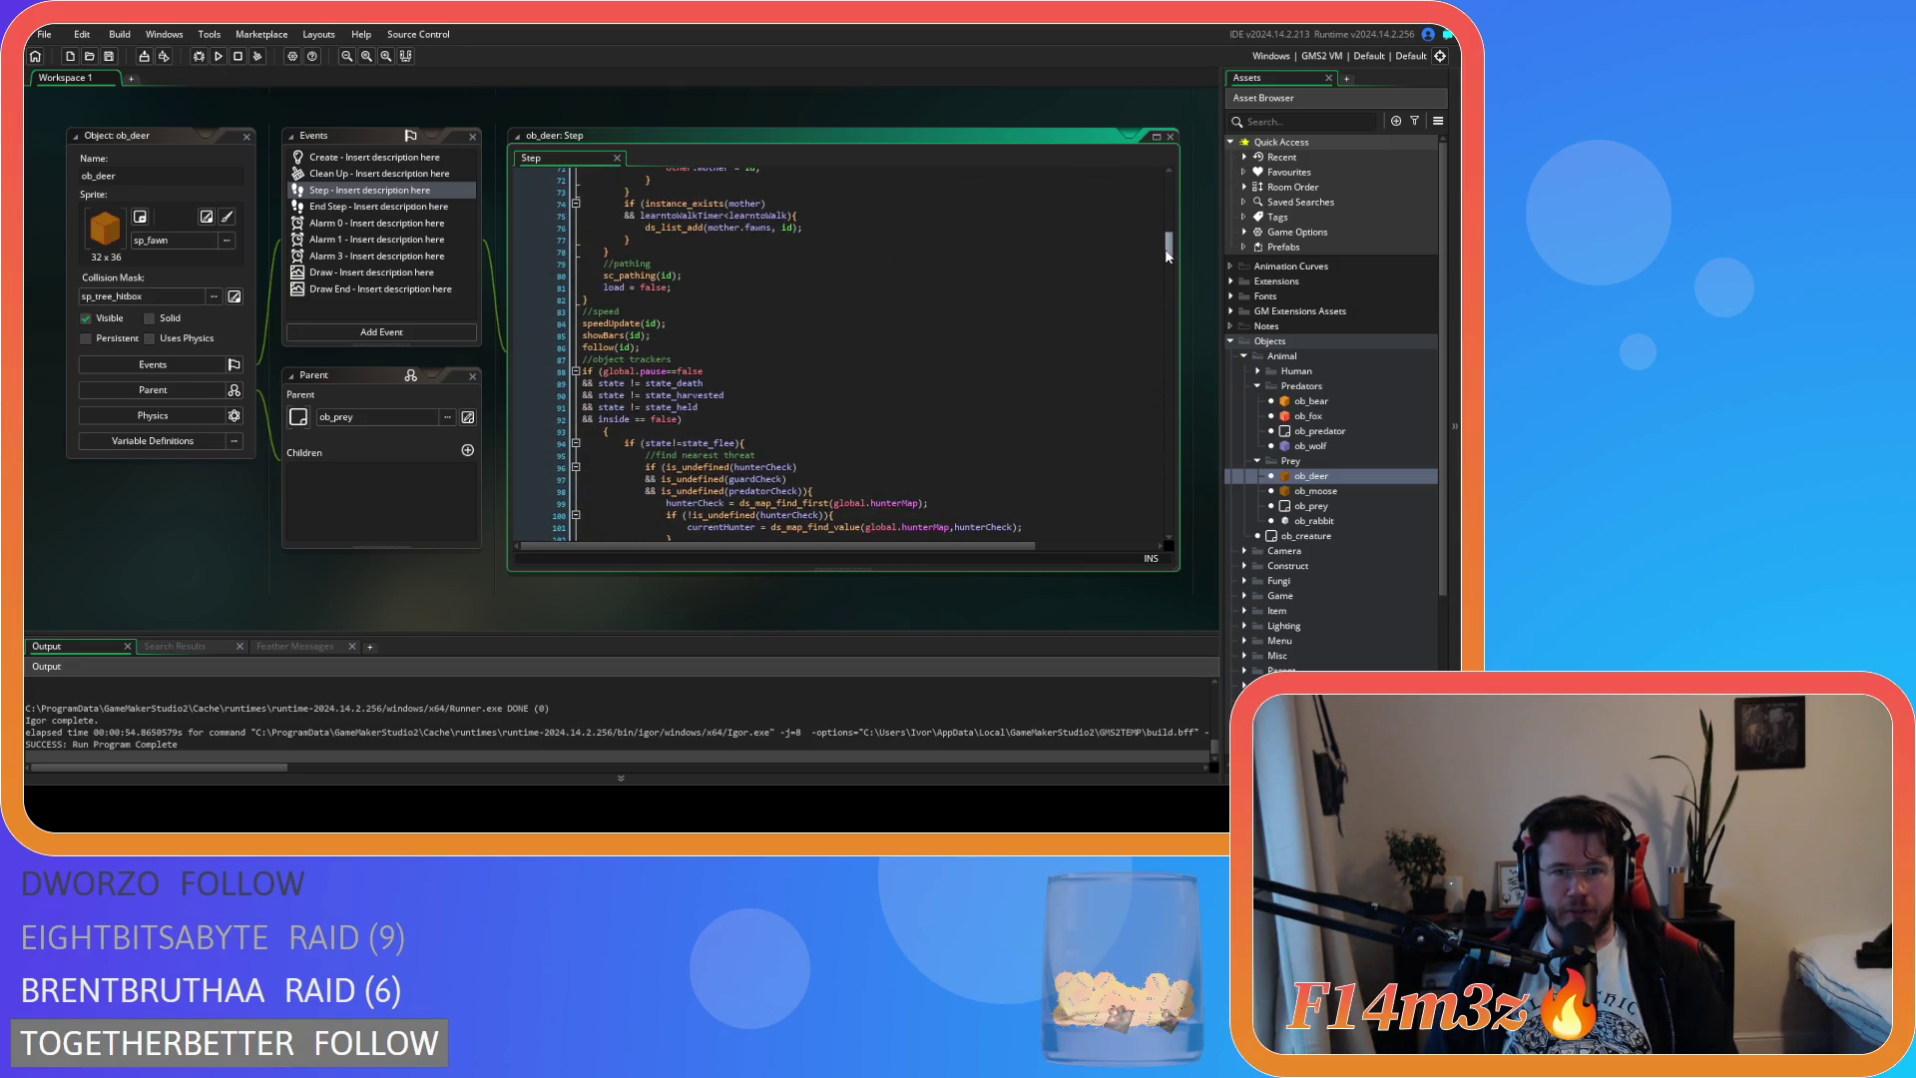
click(688, 287)
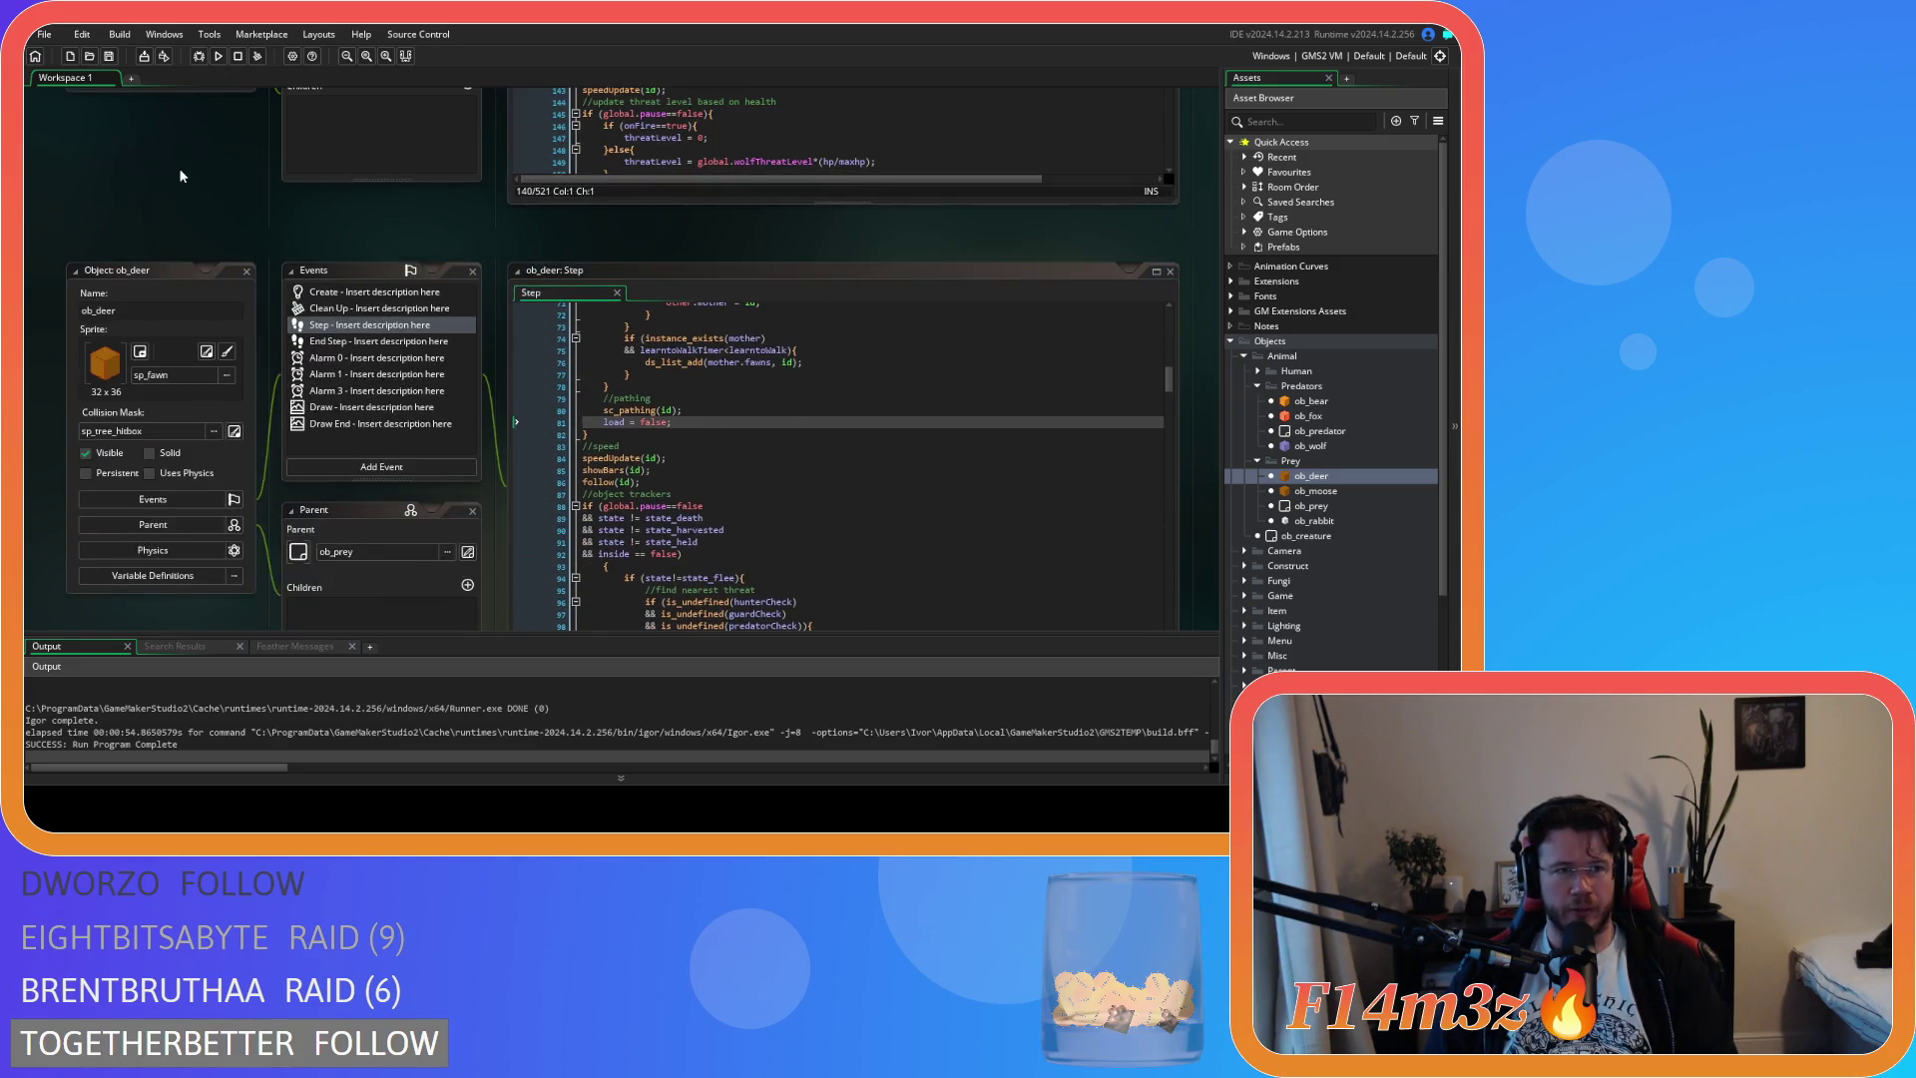
Close all editor windows and collapse the Predators and Prey folders
right_click(180, 170)
click(317, 239)
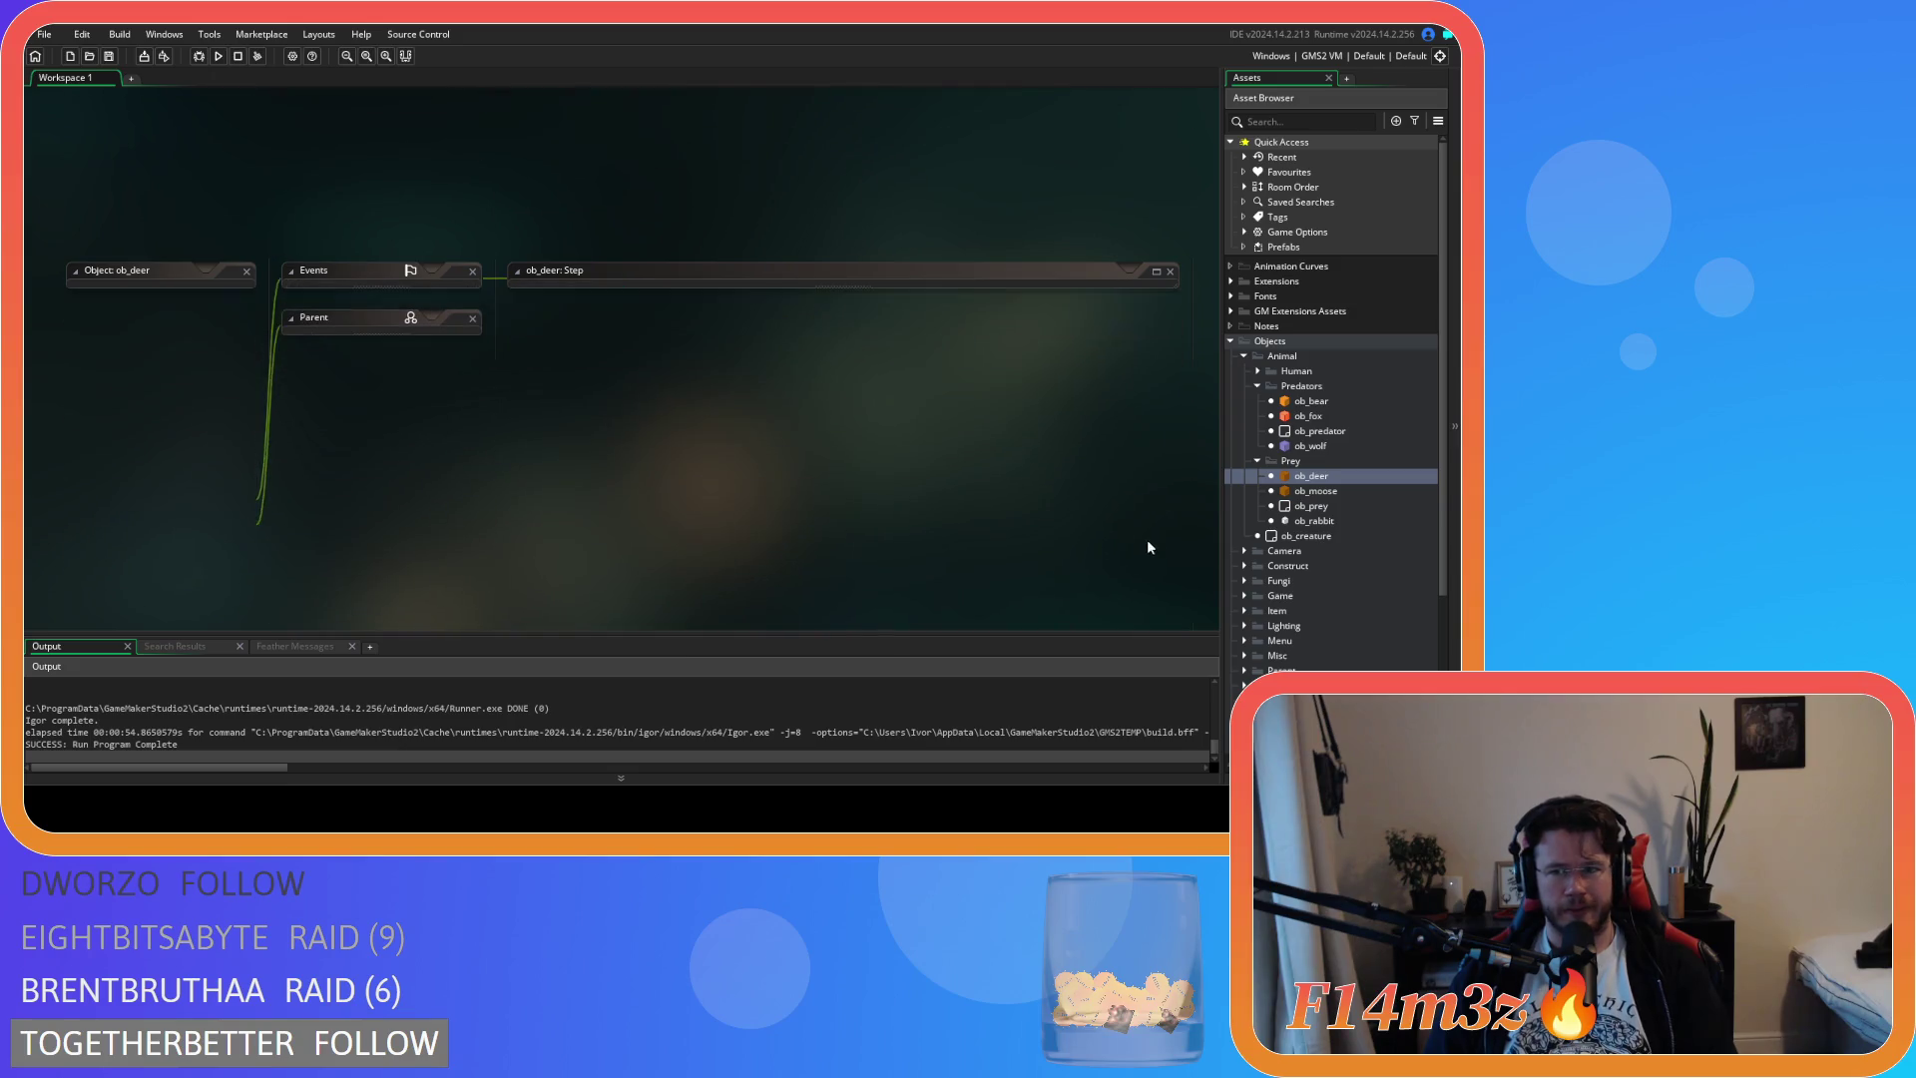
click(1257, 386)
click(1257, 386)
click(1257, 386)
click(1257, 401)
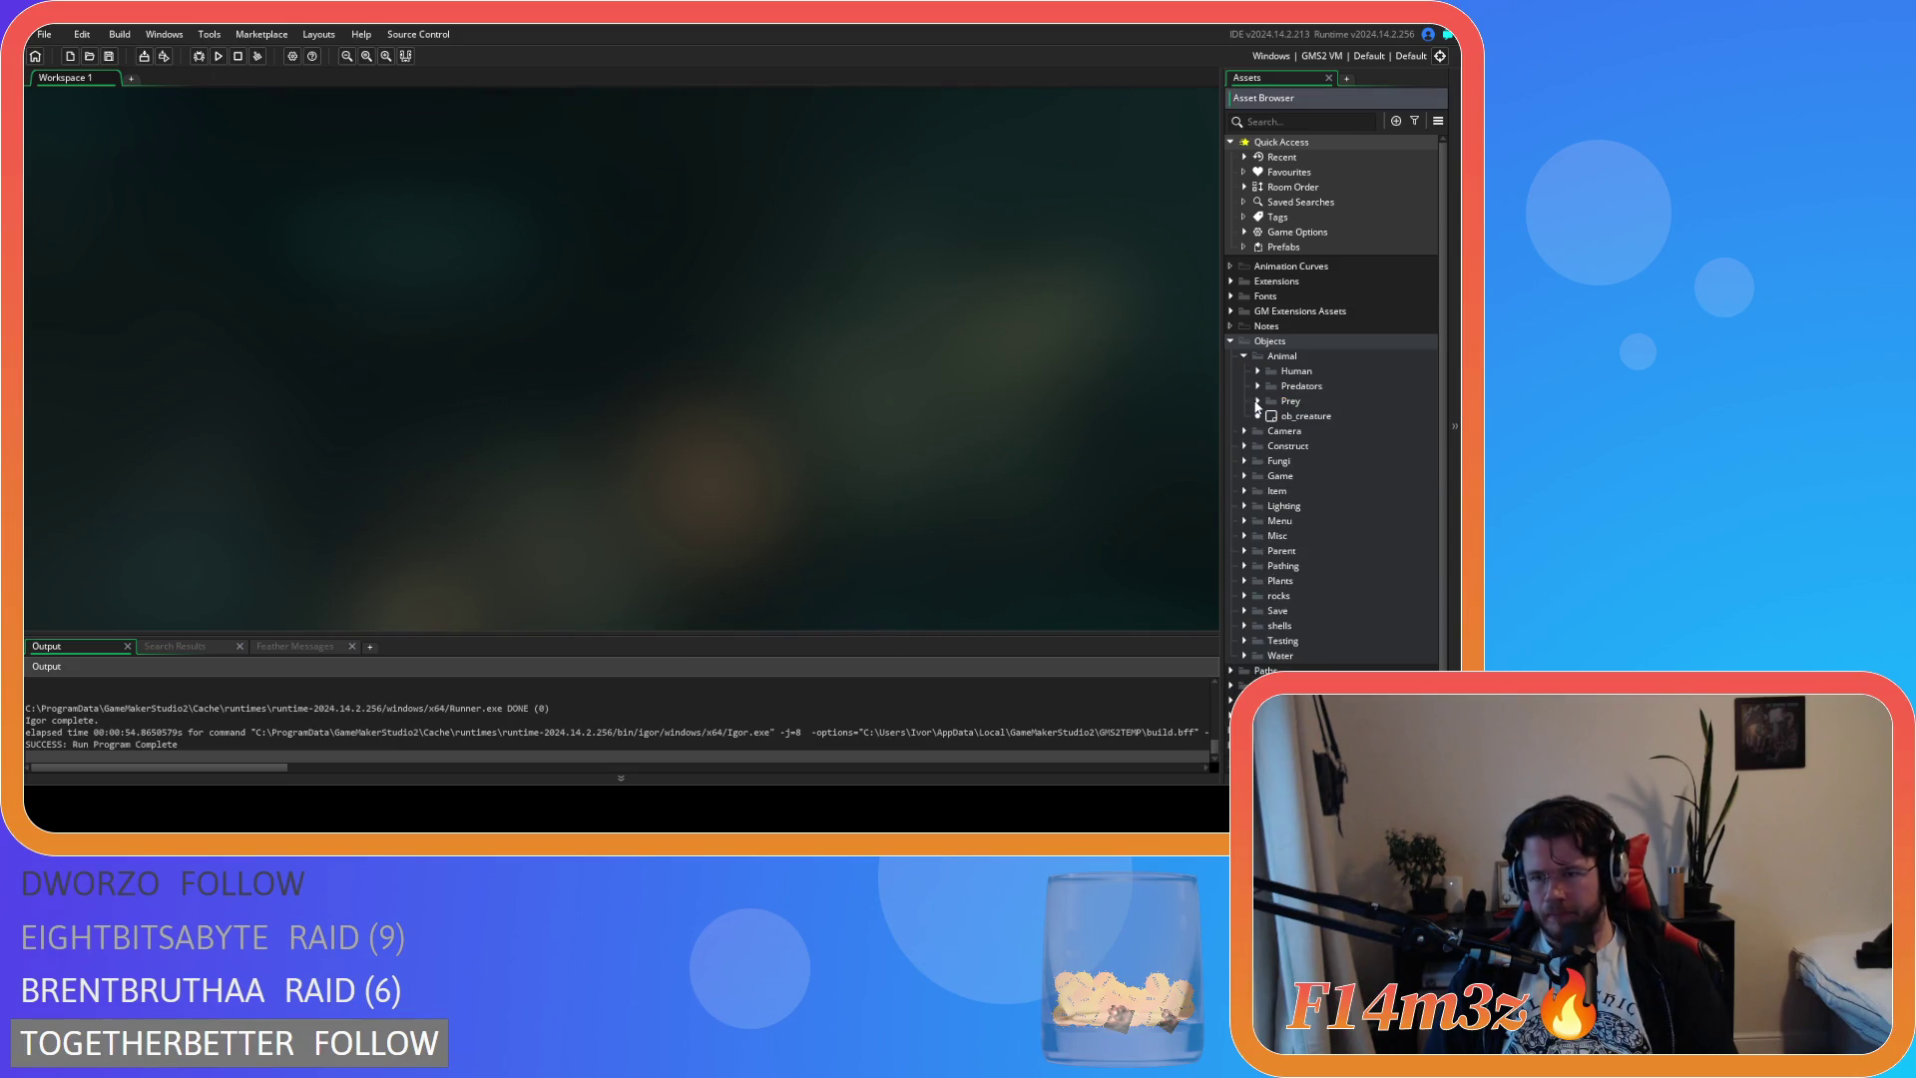
click(1231, 341)
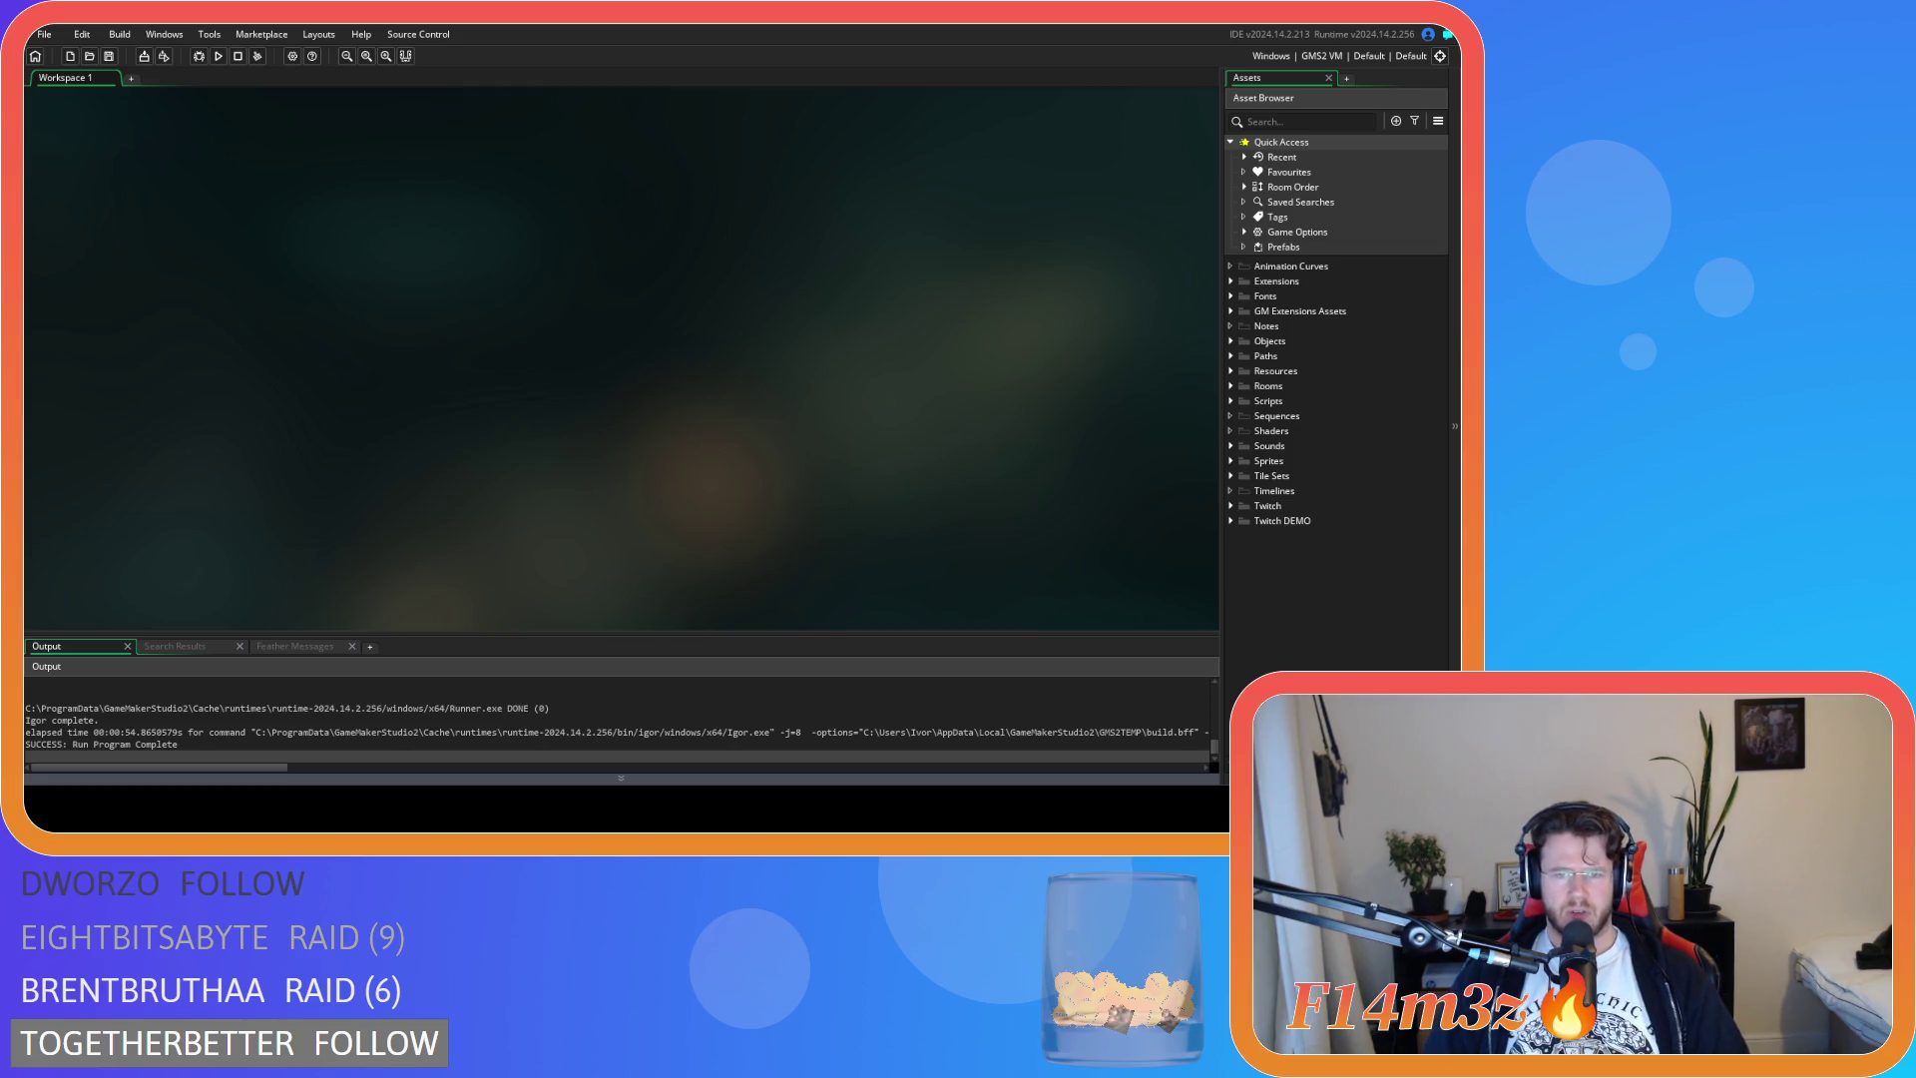
click(1231, 341)
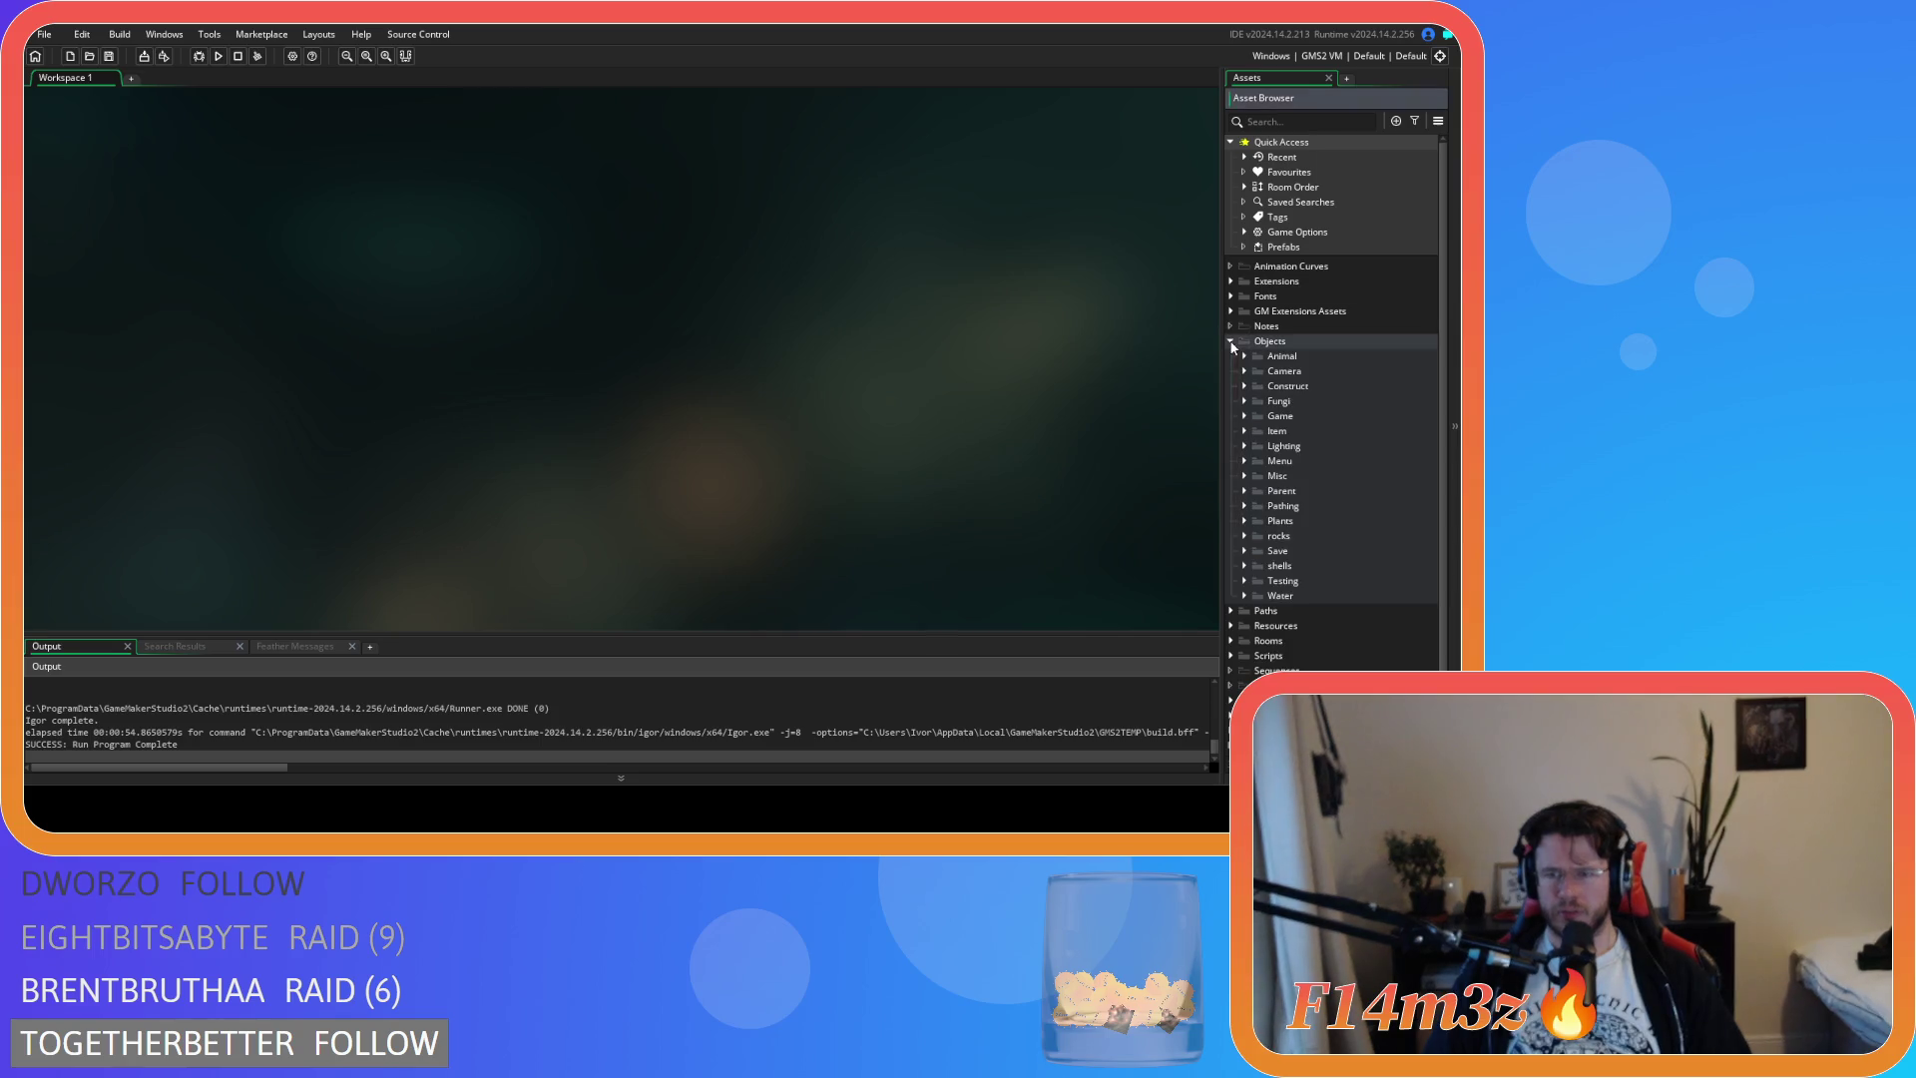
click(1244, 357)
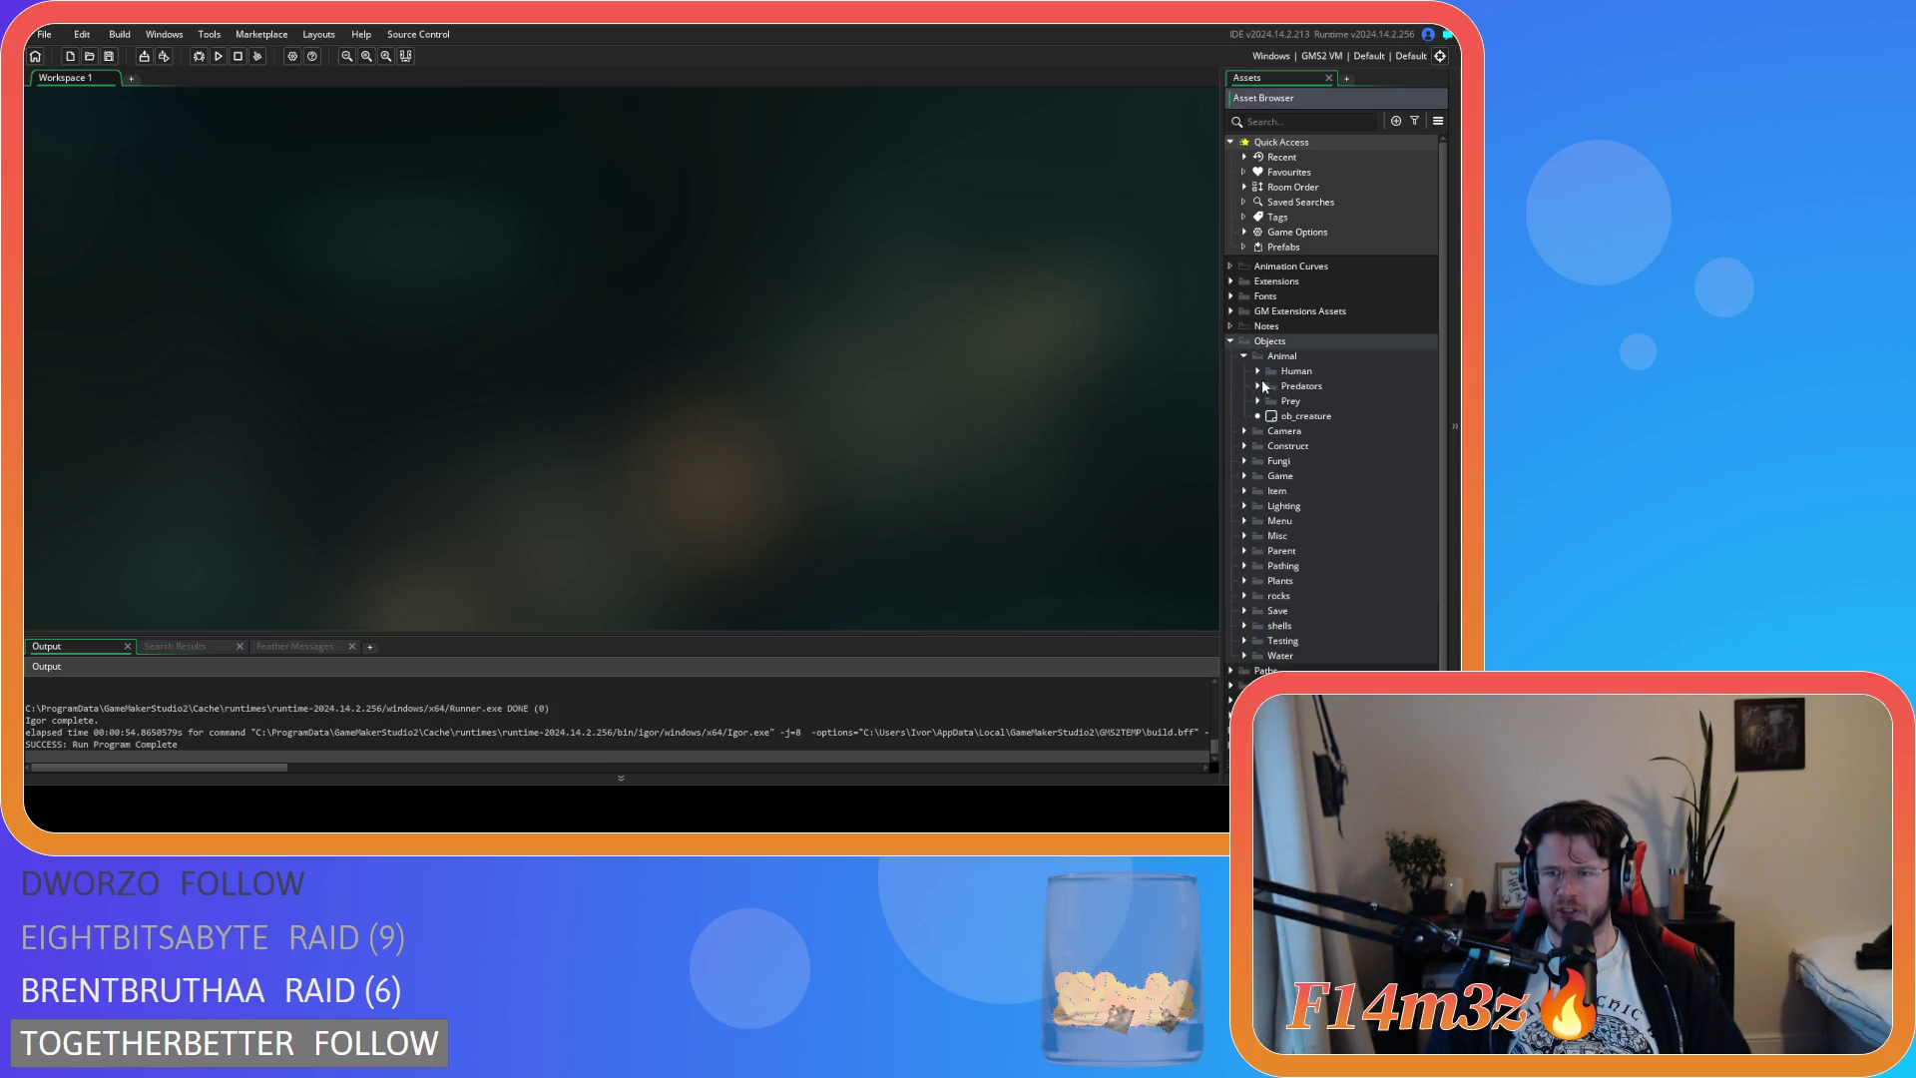
click(1258, 400)
click(1302, 416)
double_click(1293, 421)
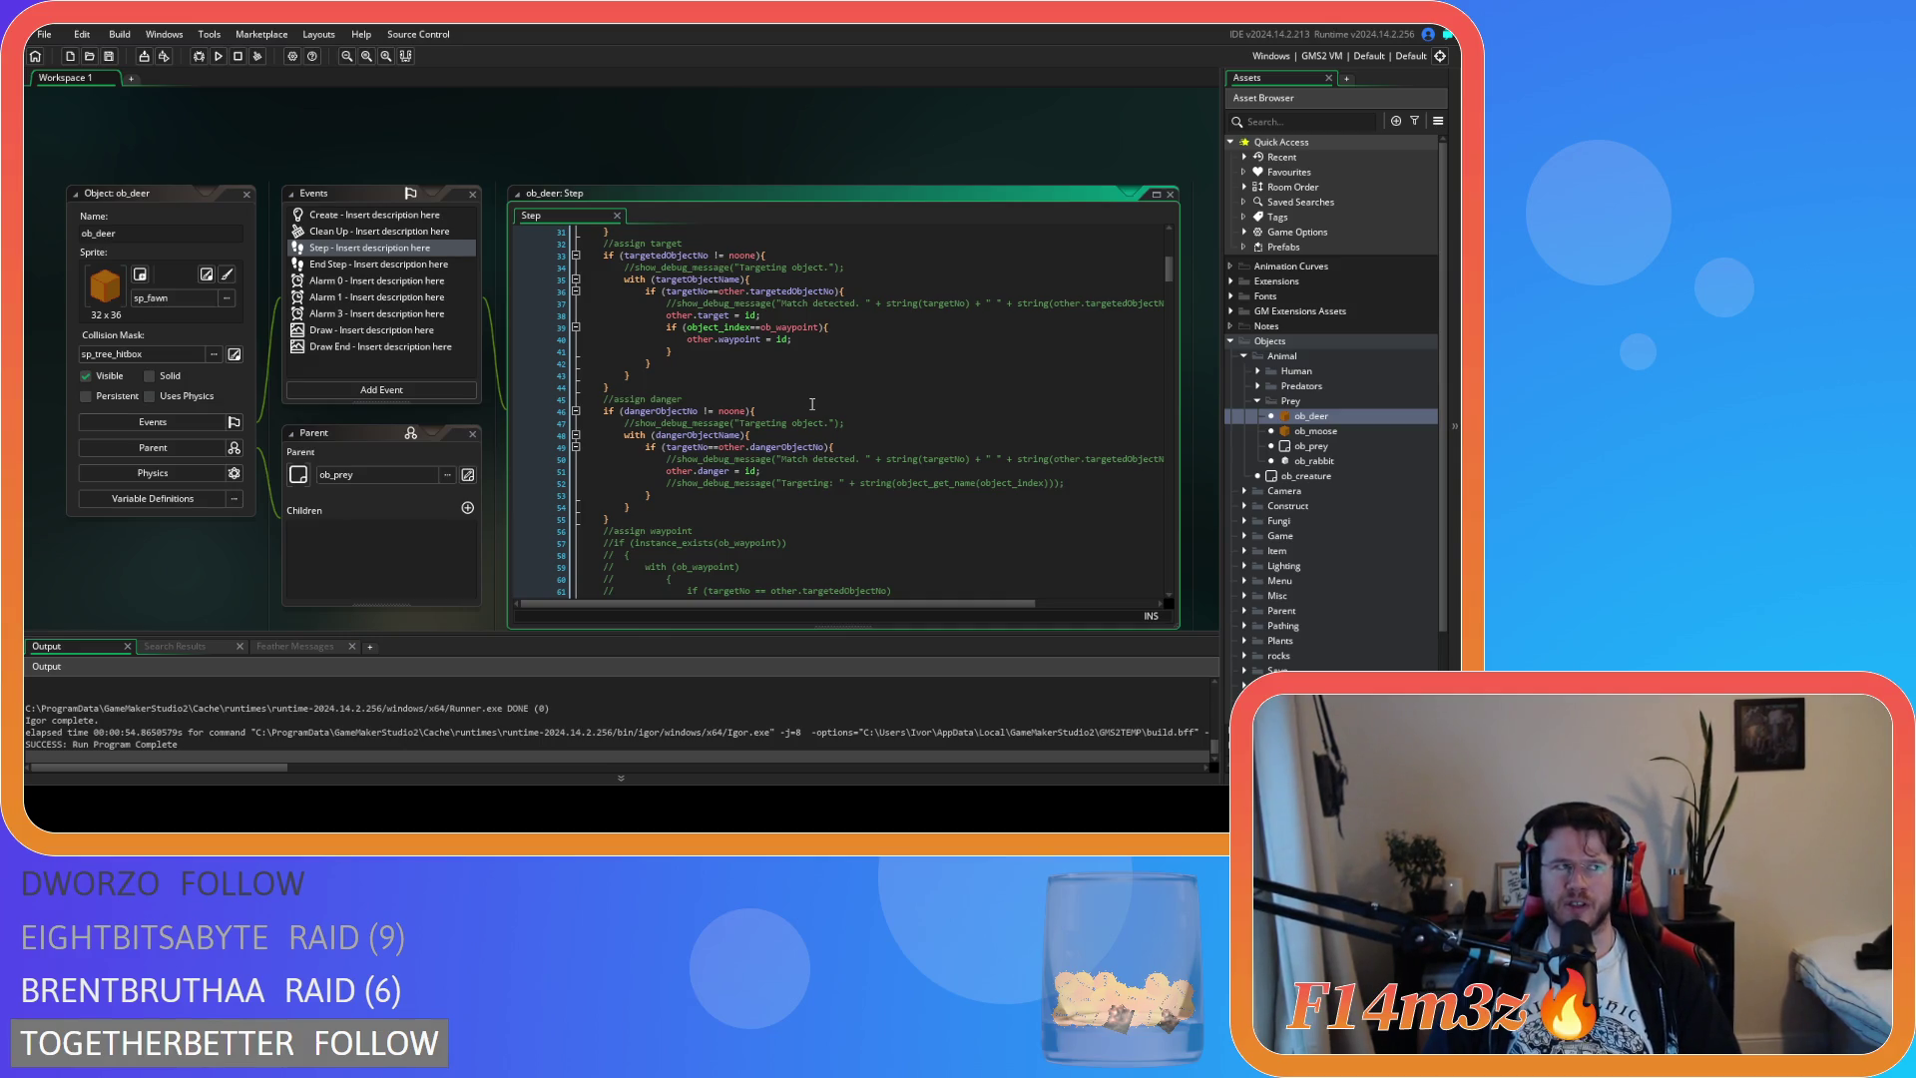
scroll(812, 403, down, 2)
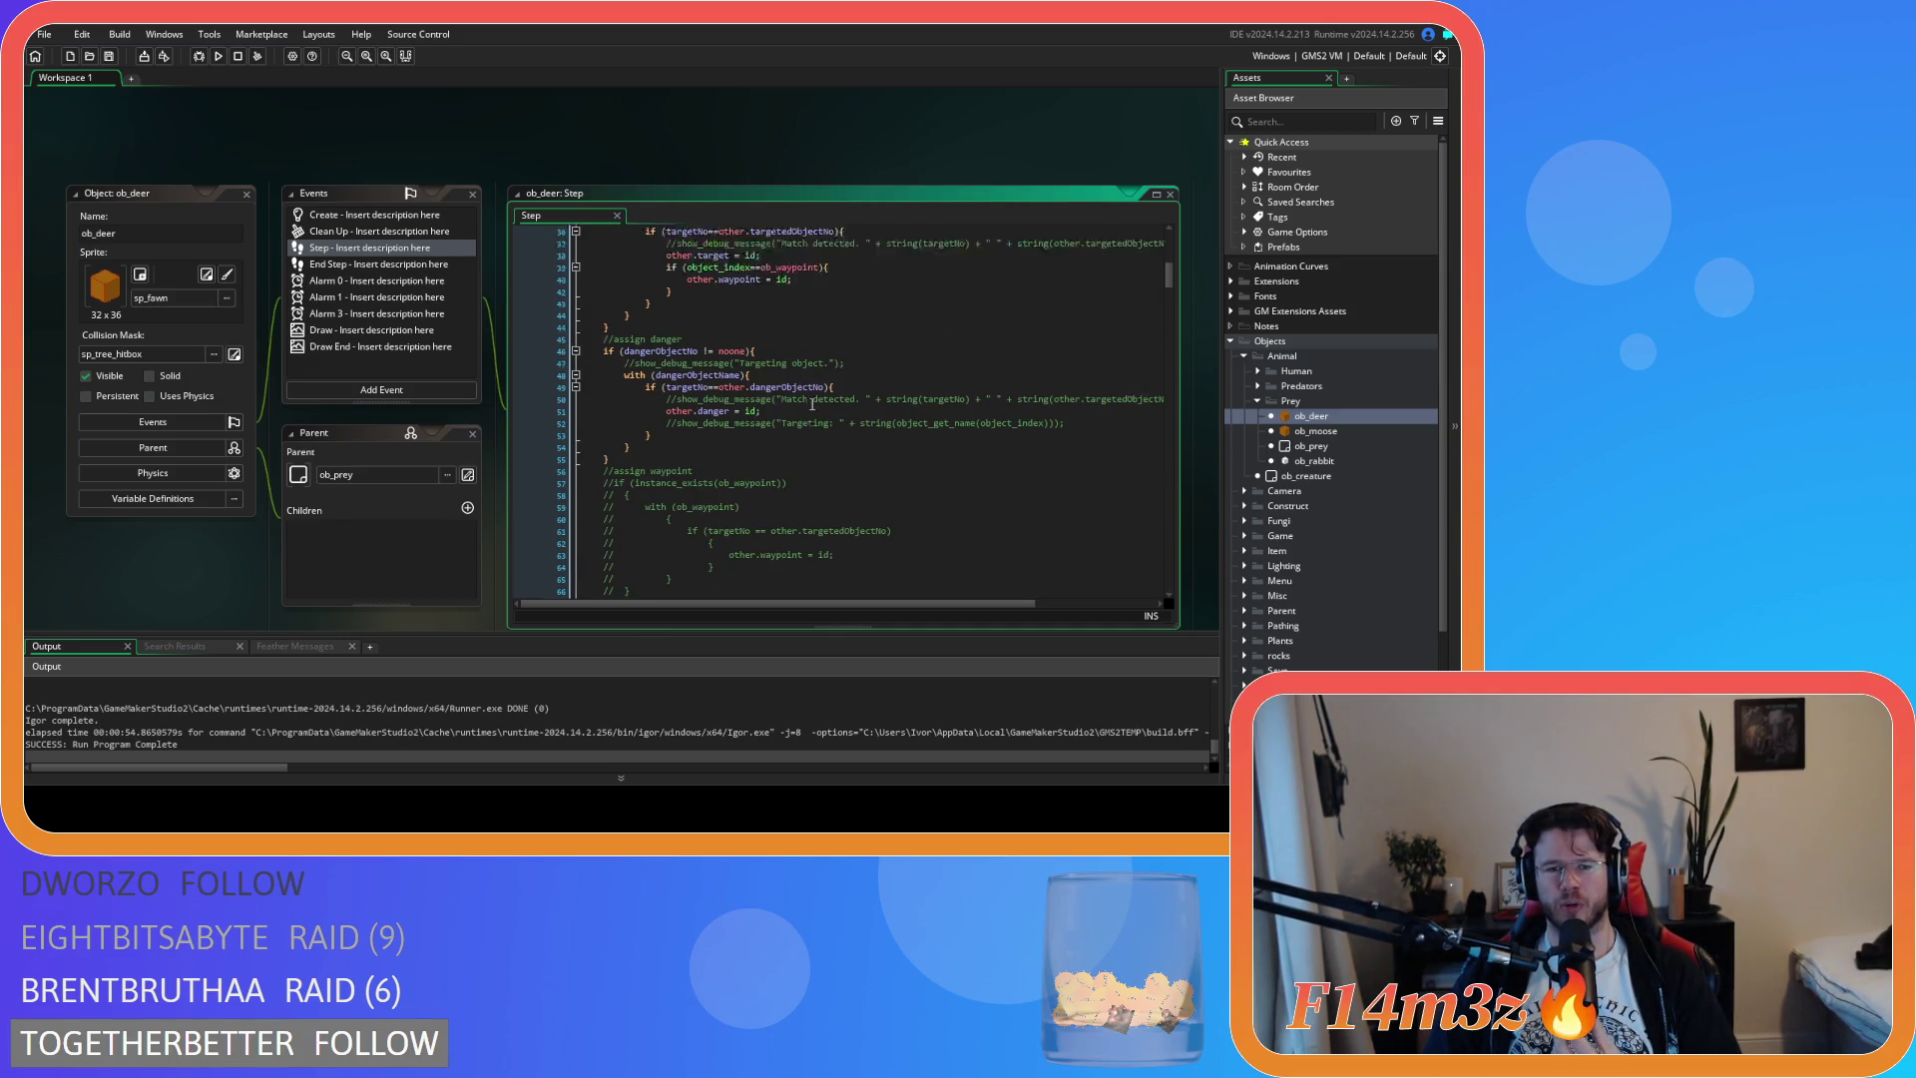
scroll(811, 403, up, 9)
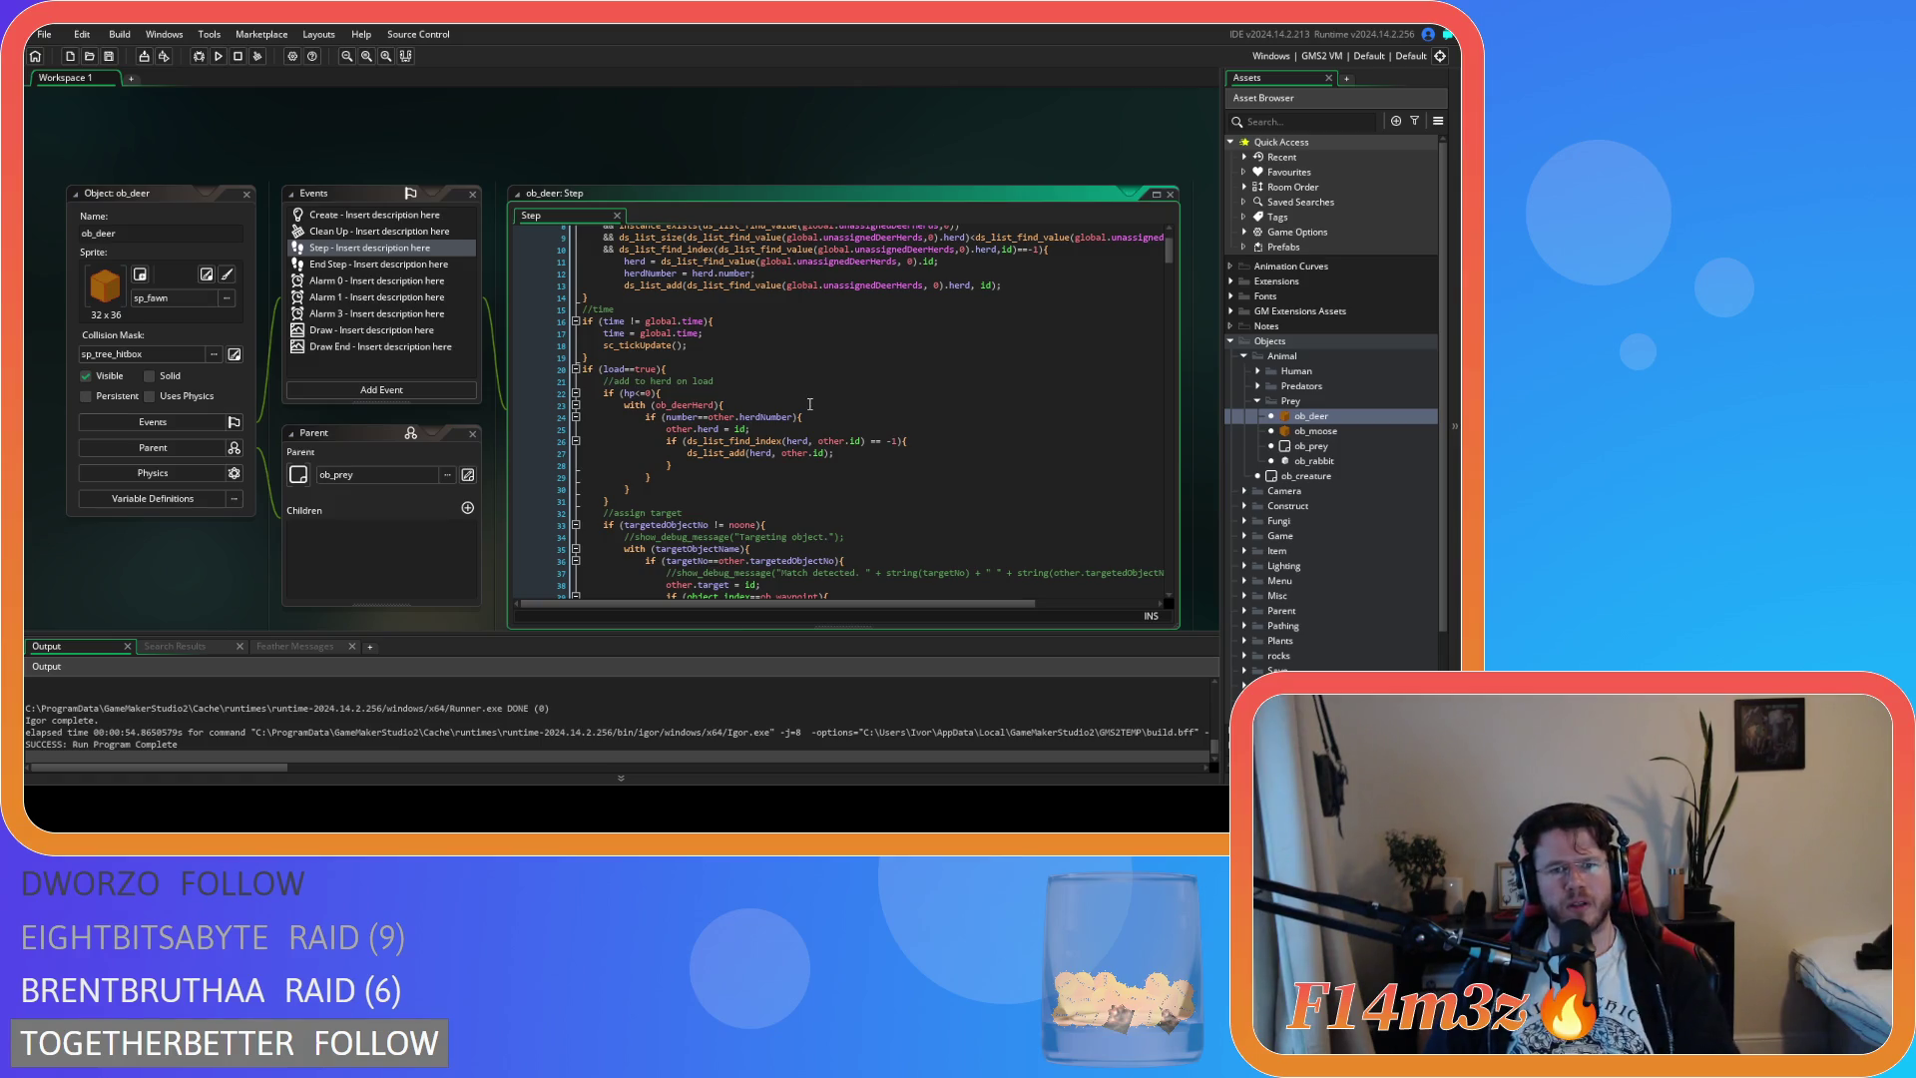
click(810, 404)
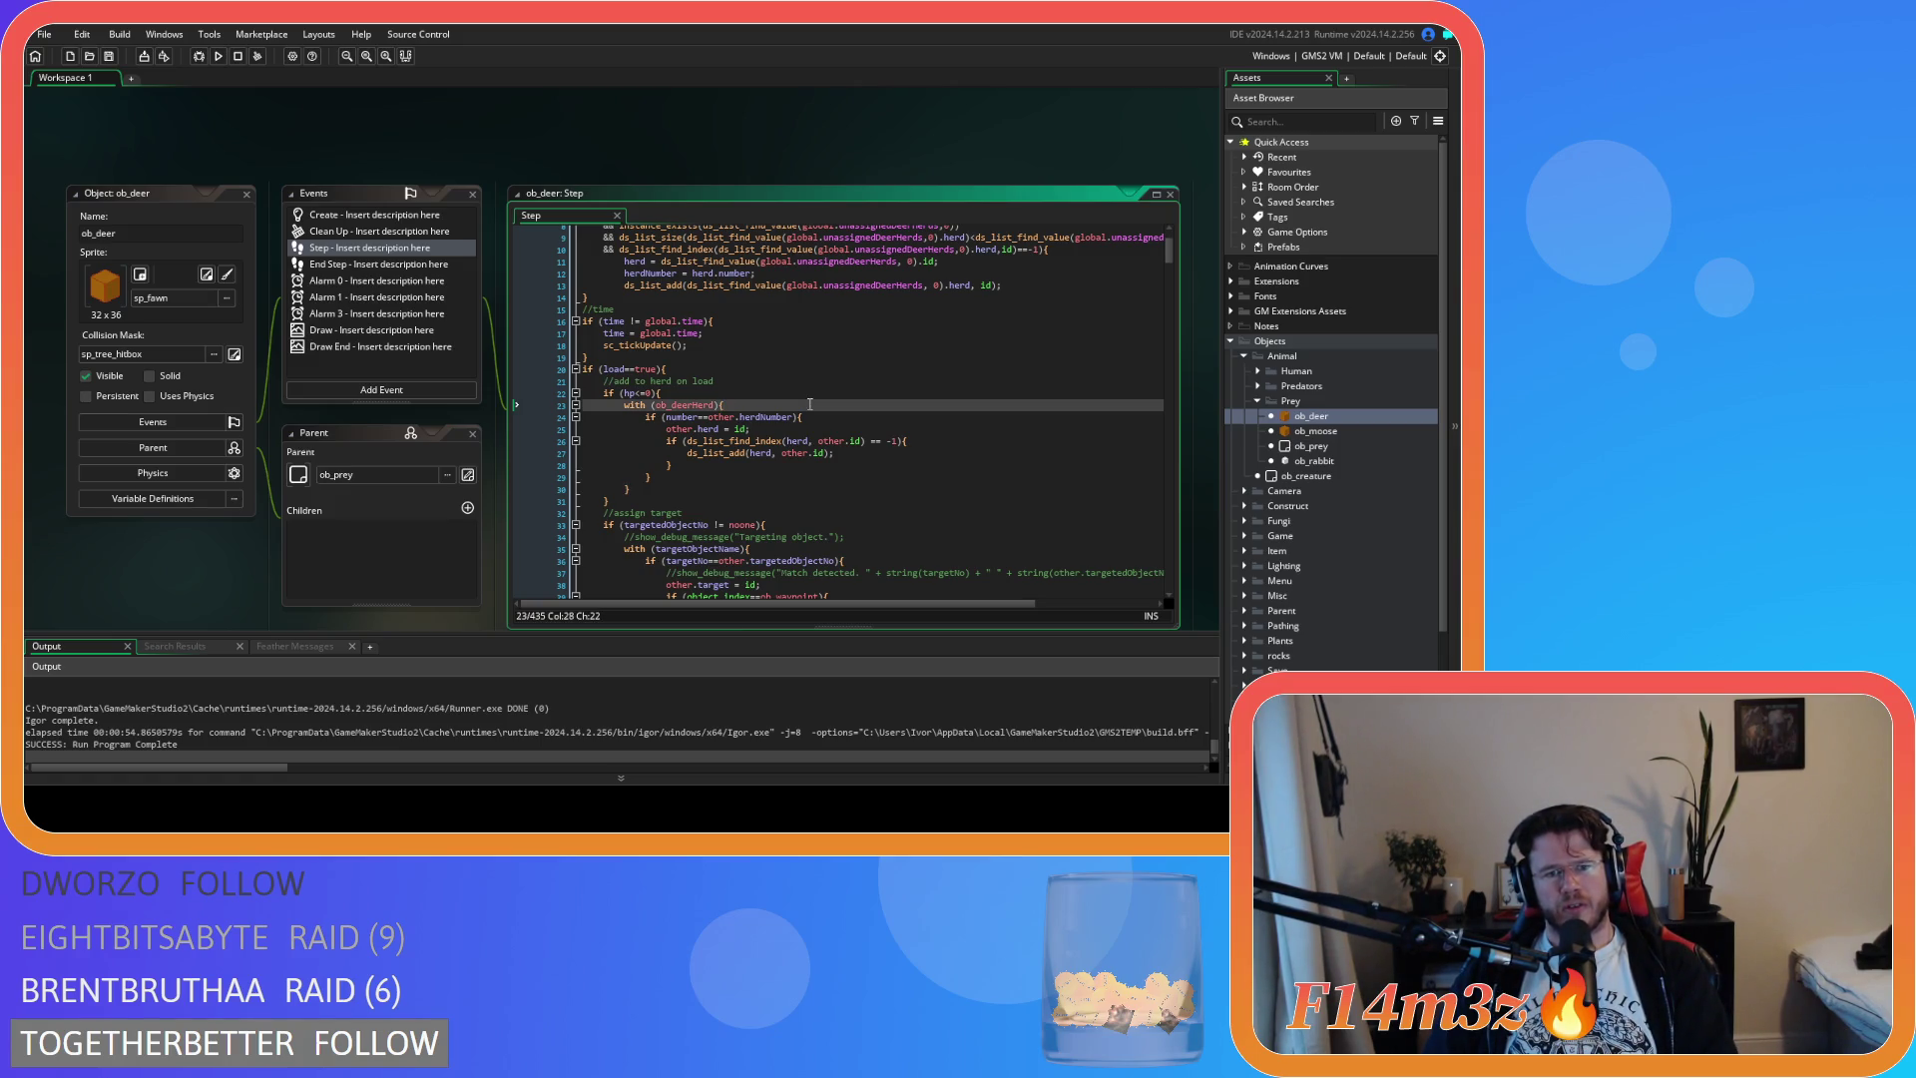
key(Left)
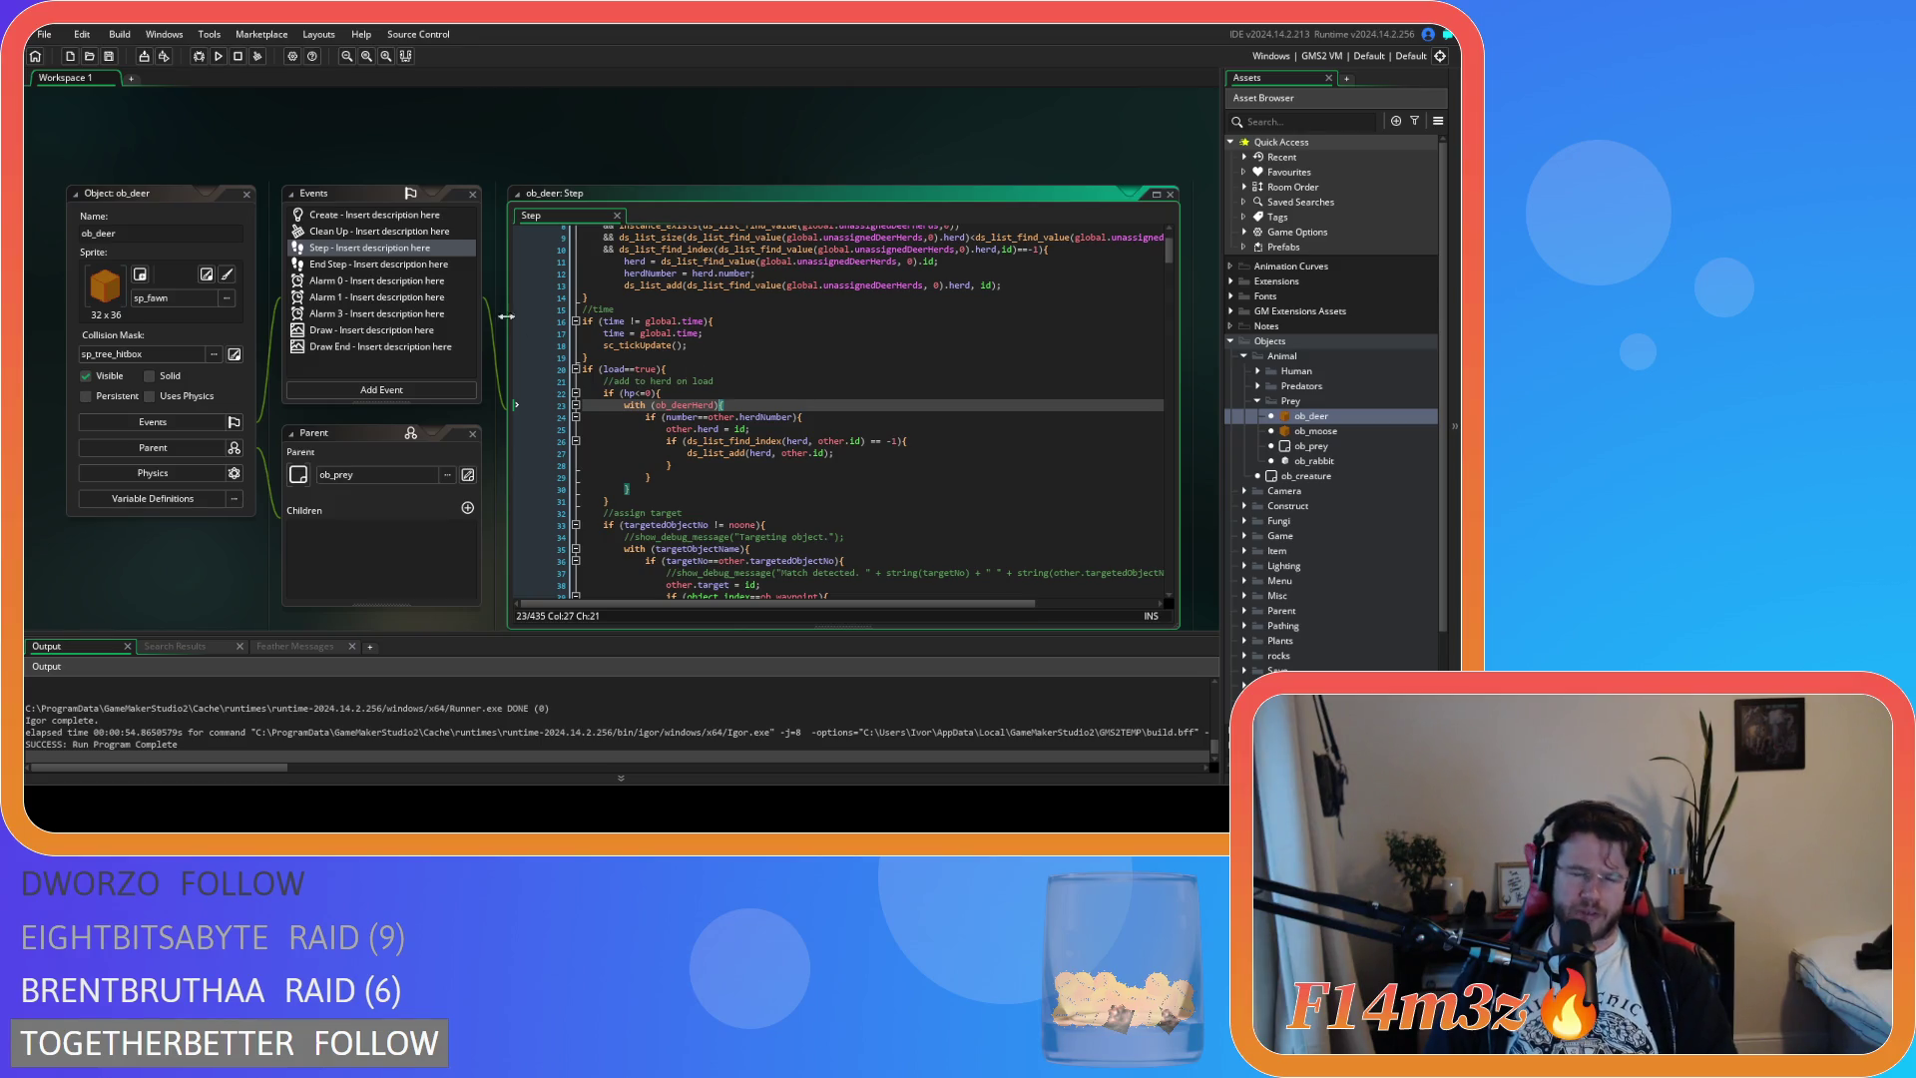
key(ctrl+shift+c)
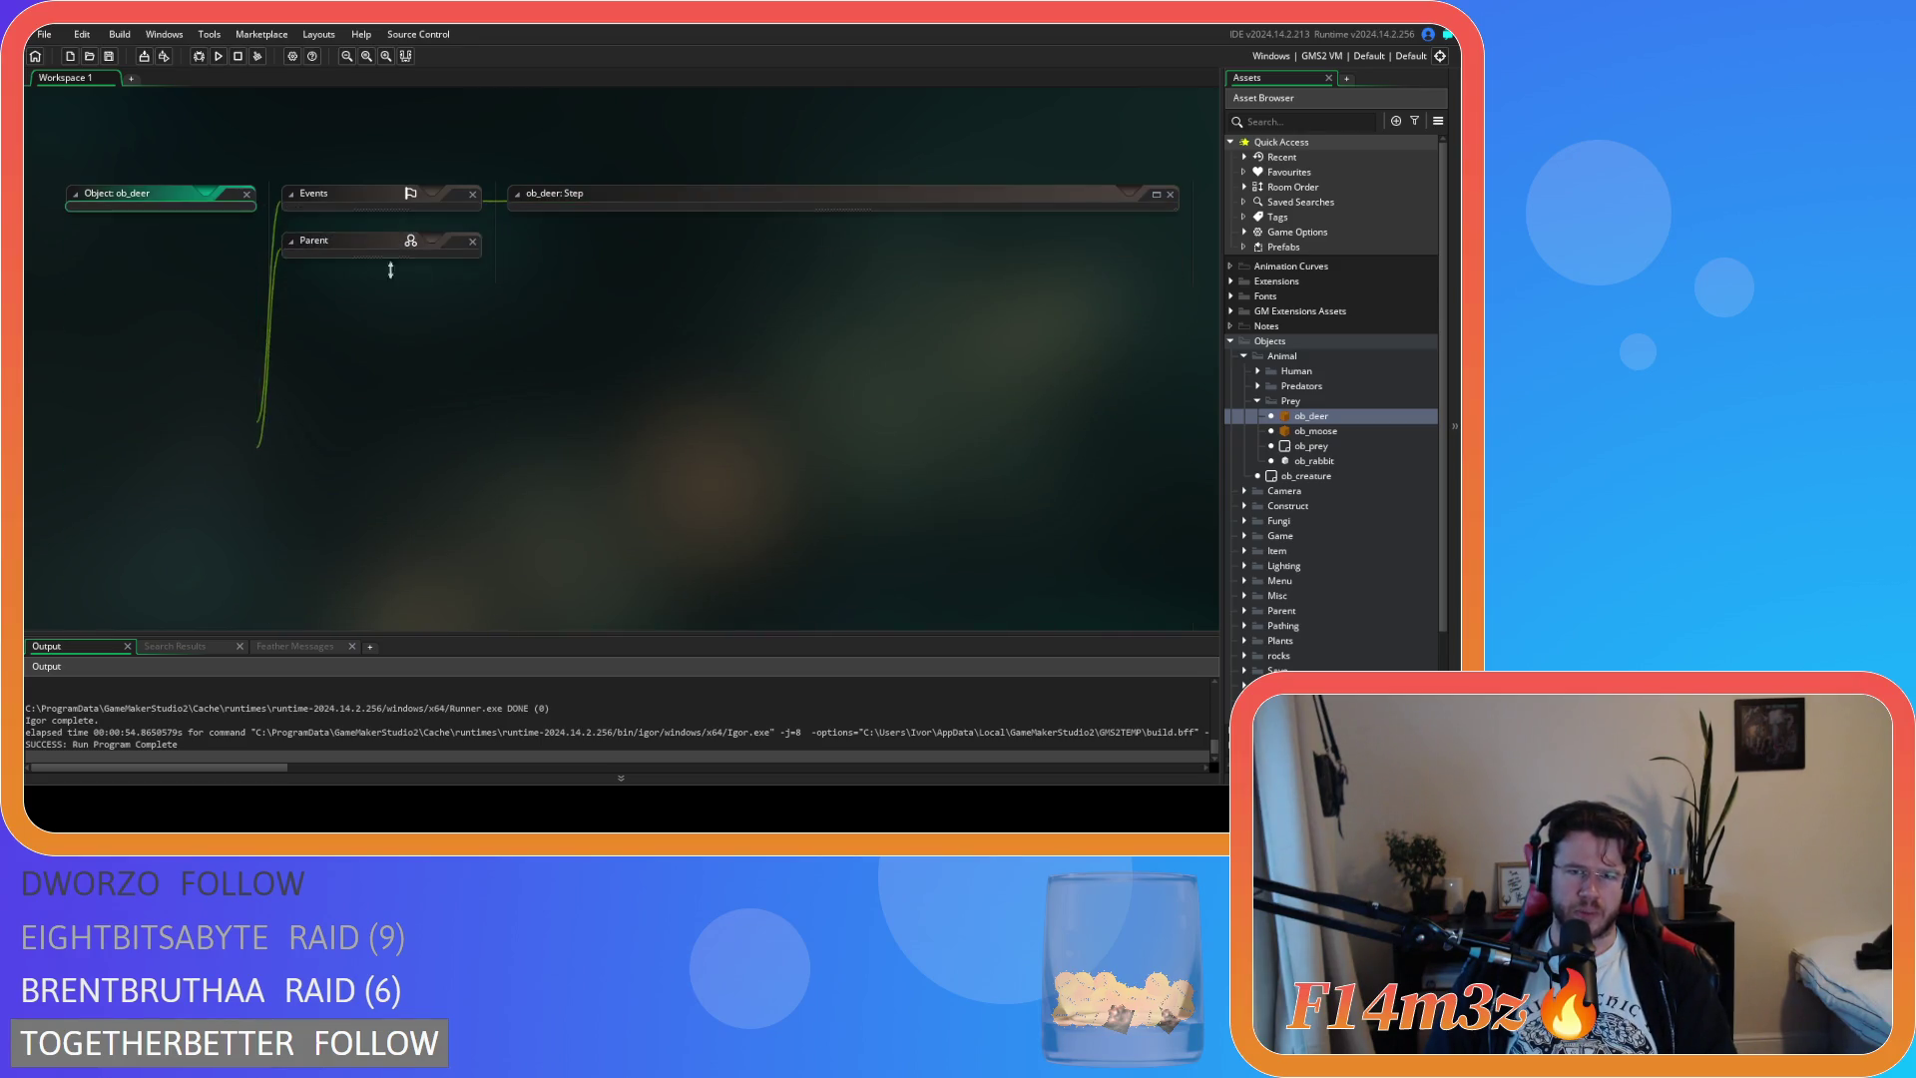
click(1258, 400)
click(1244, 356)
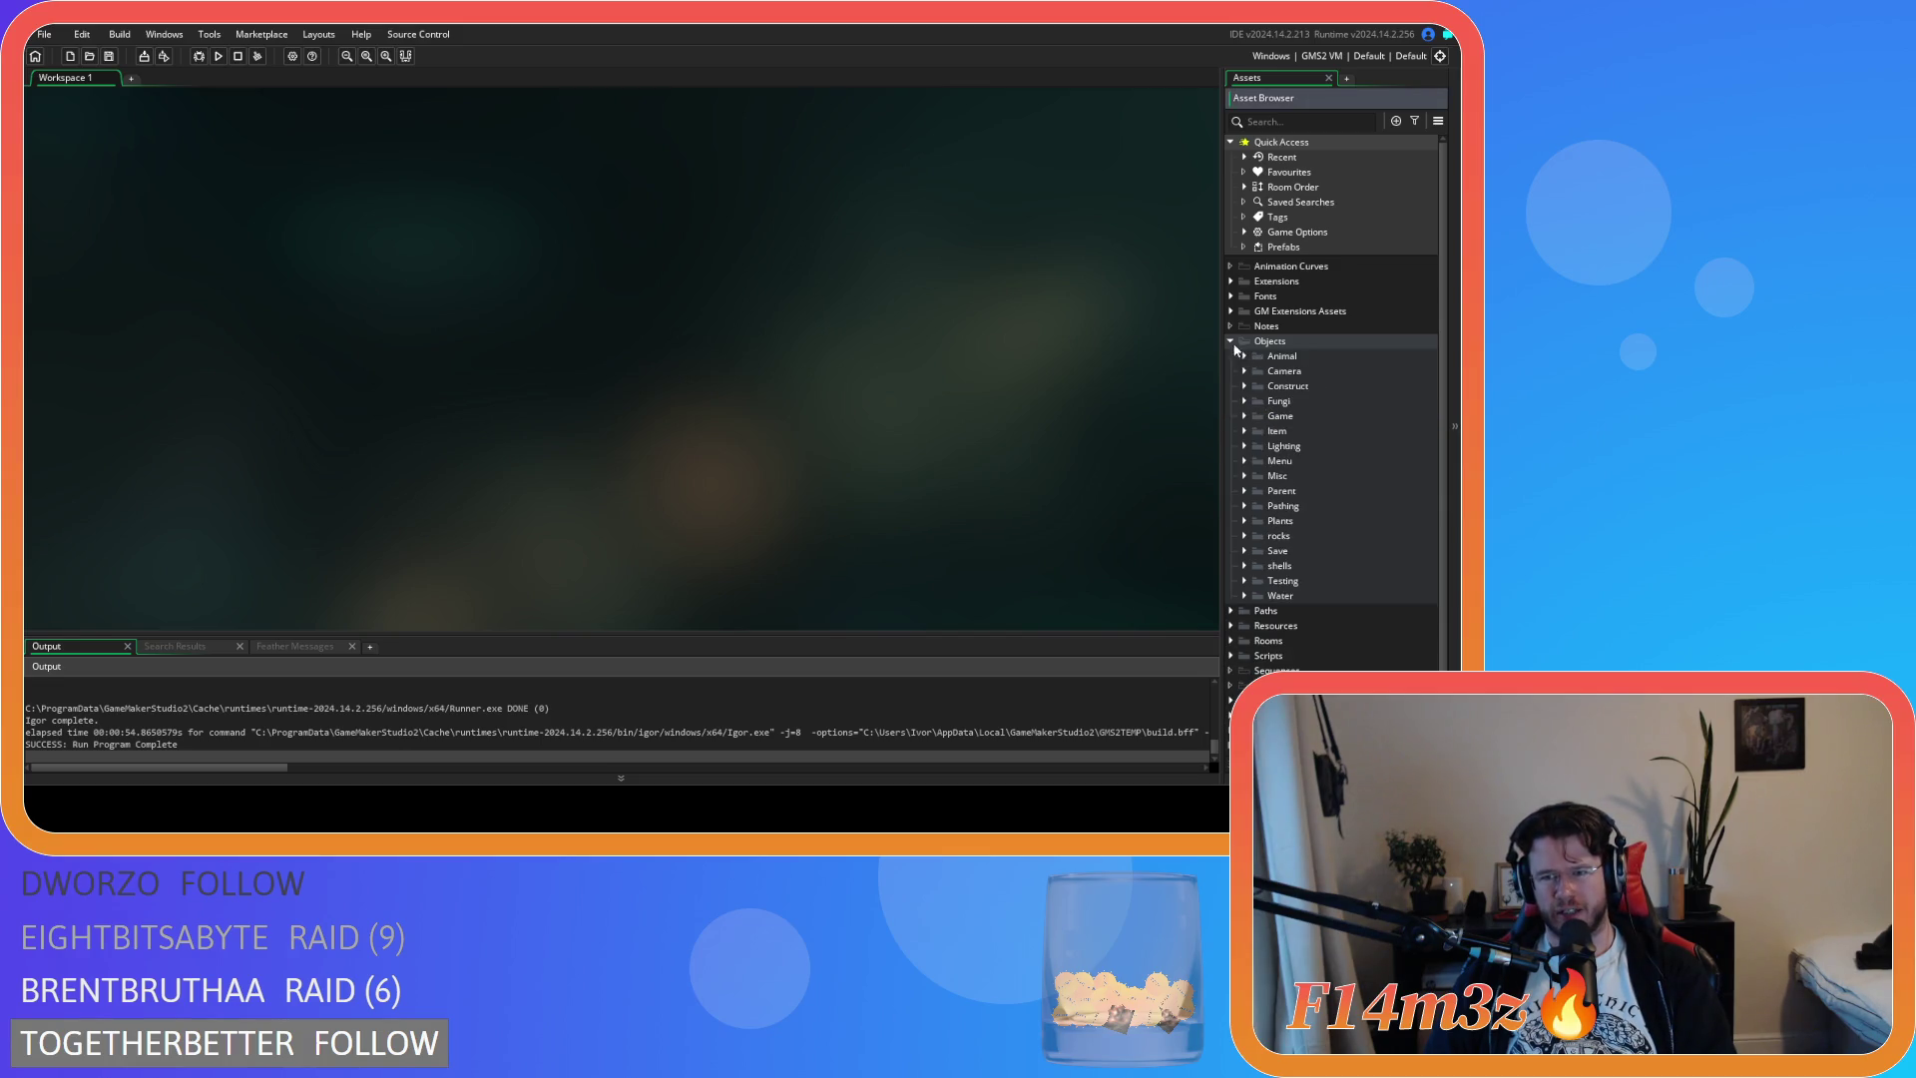
Collapse the Objects folder so only top-level asset folders remain
click(1232, 343)
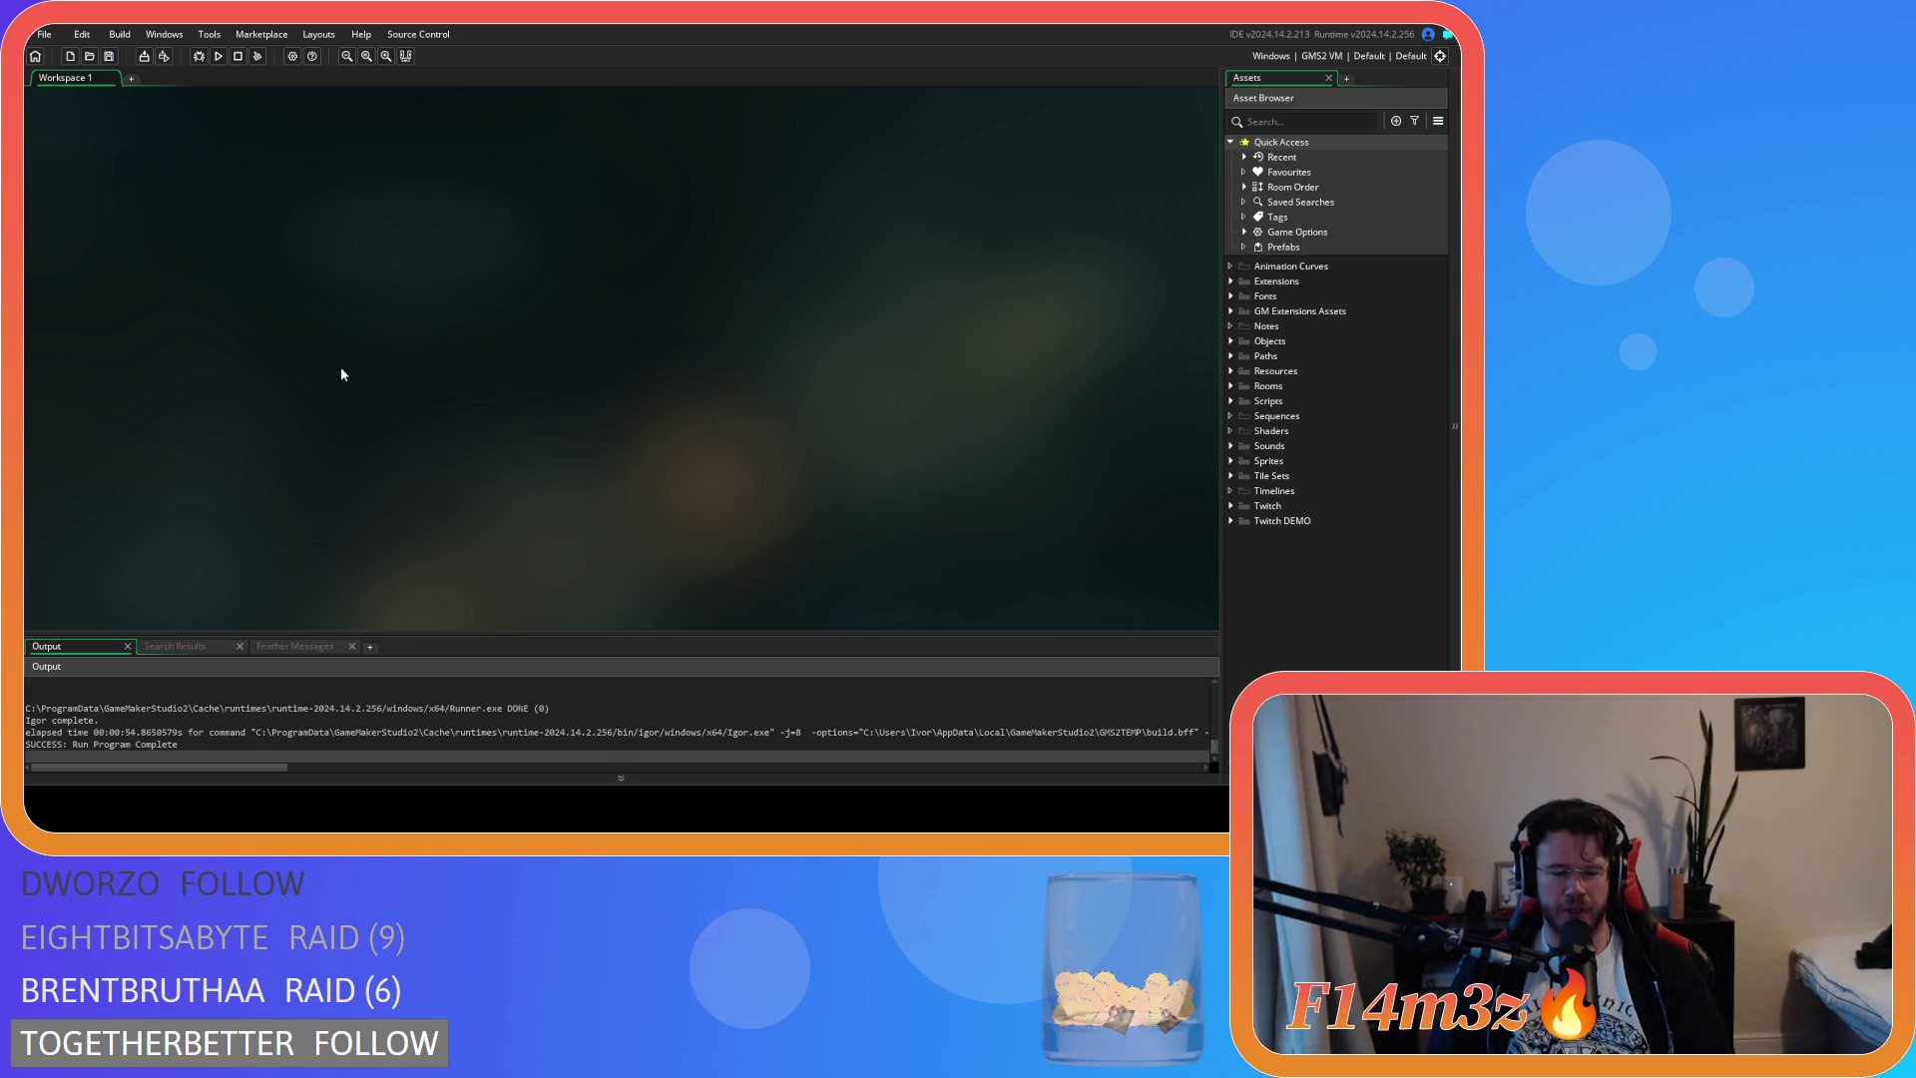
Rebuild and run the game with F5
key(F5)
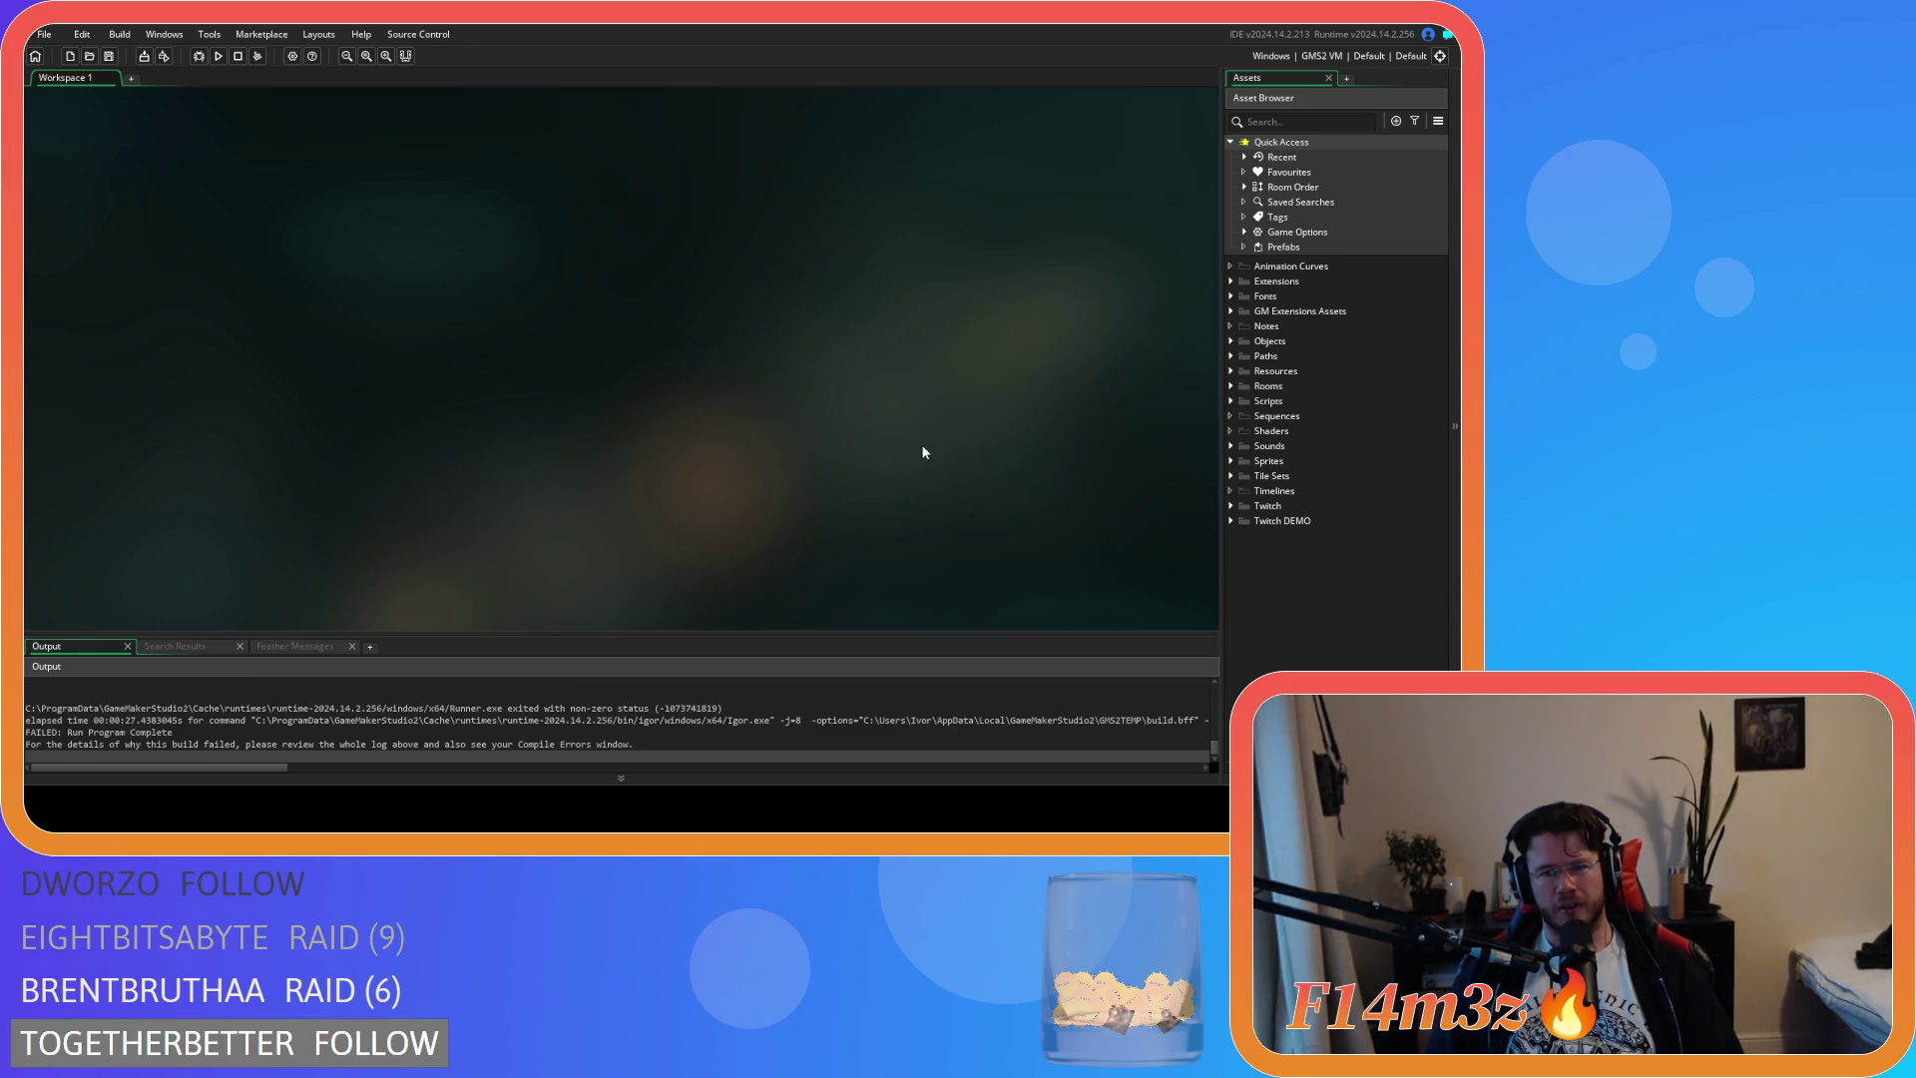
Expand Objects > Animal > Predators and open the ob_fox object
click(1233, 340)
click(1244, 355)
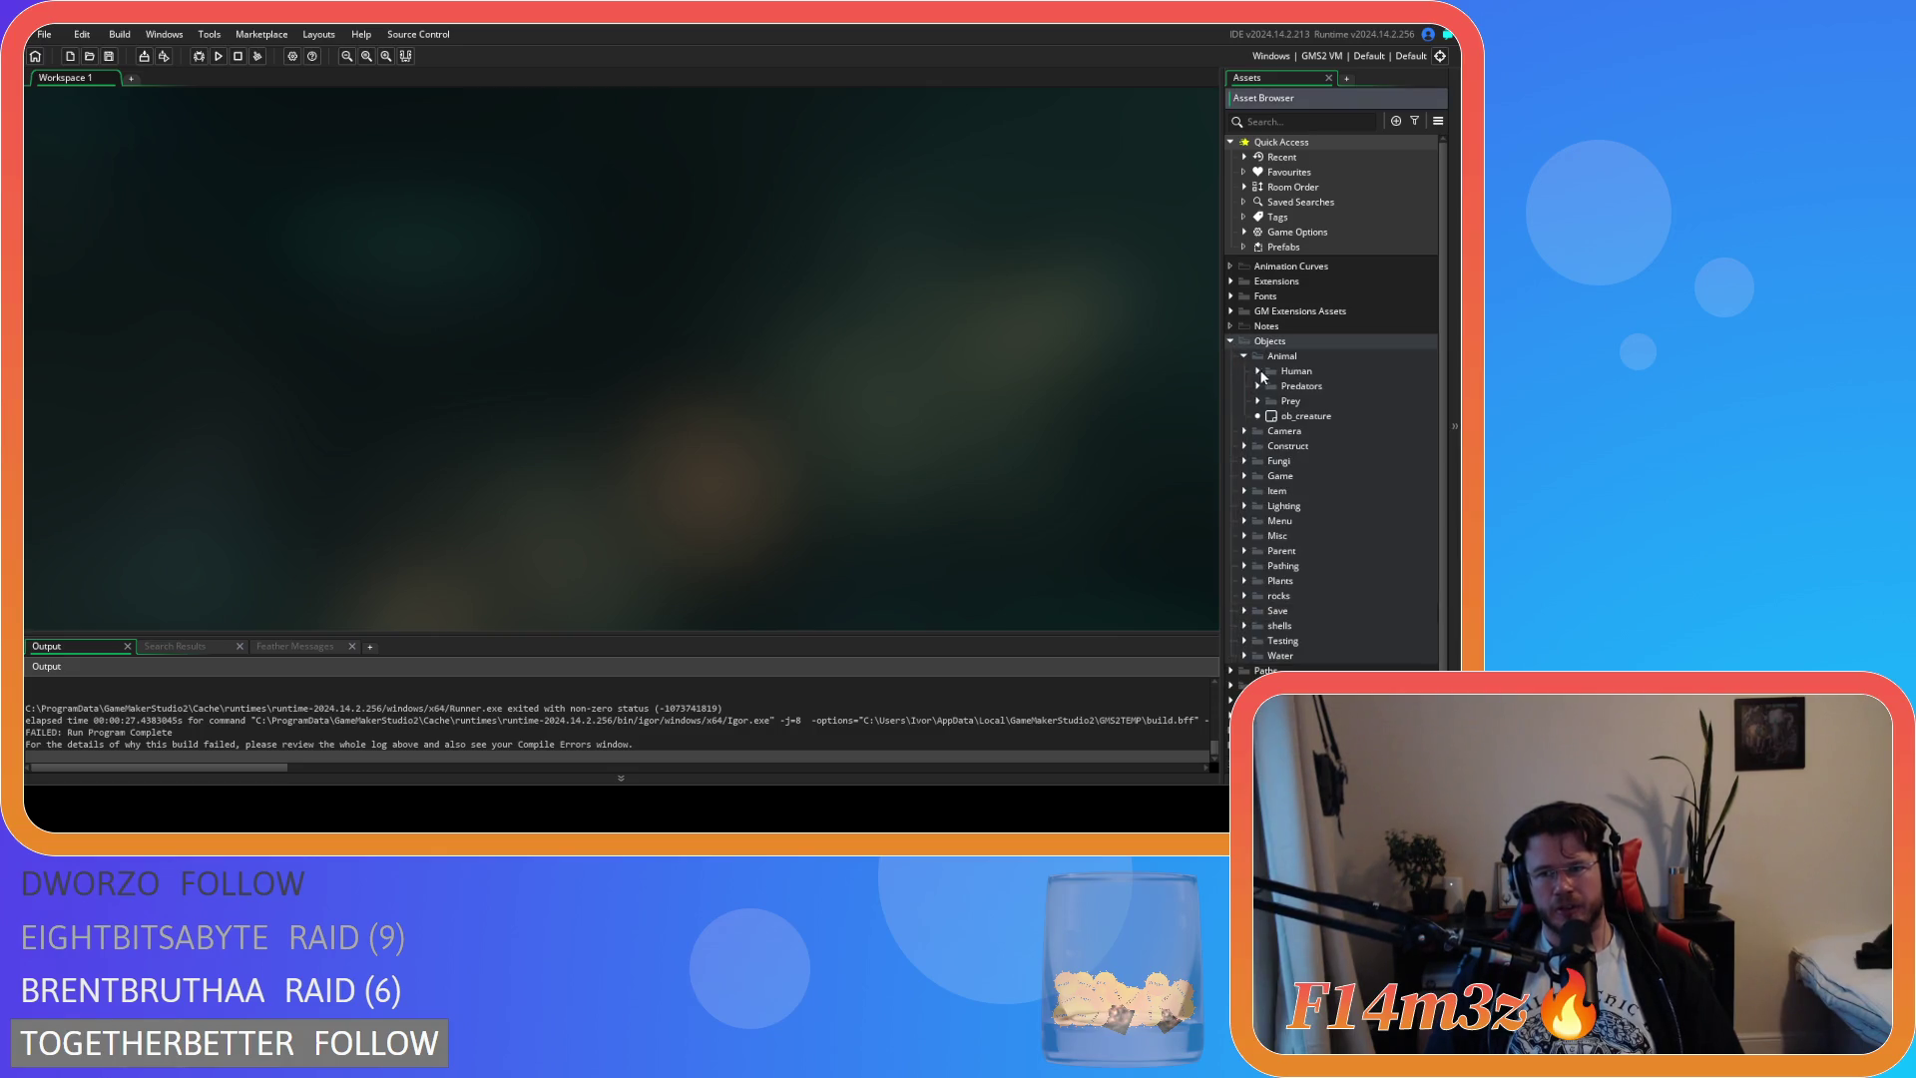
click(1258, 370)
click(1259, 373)
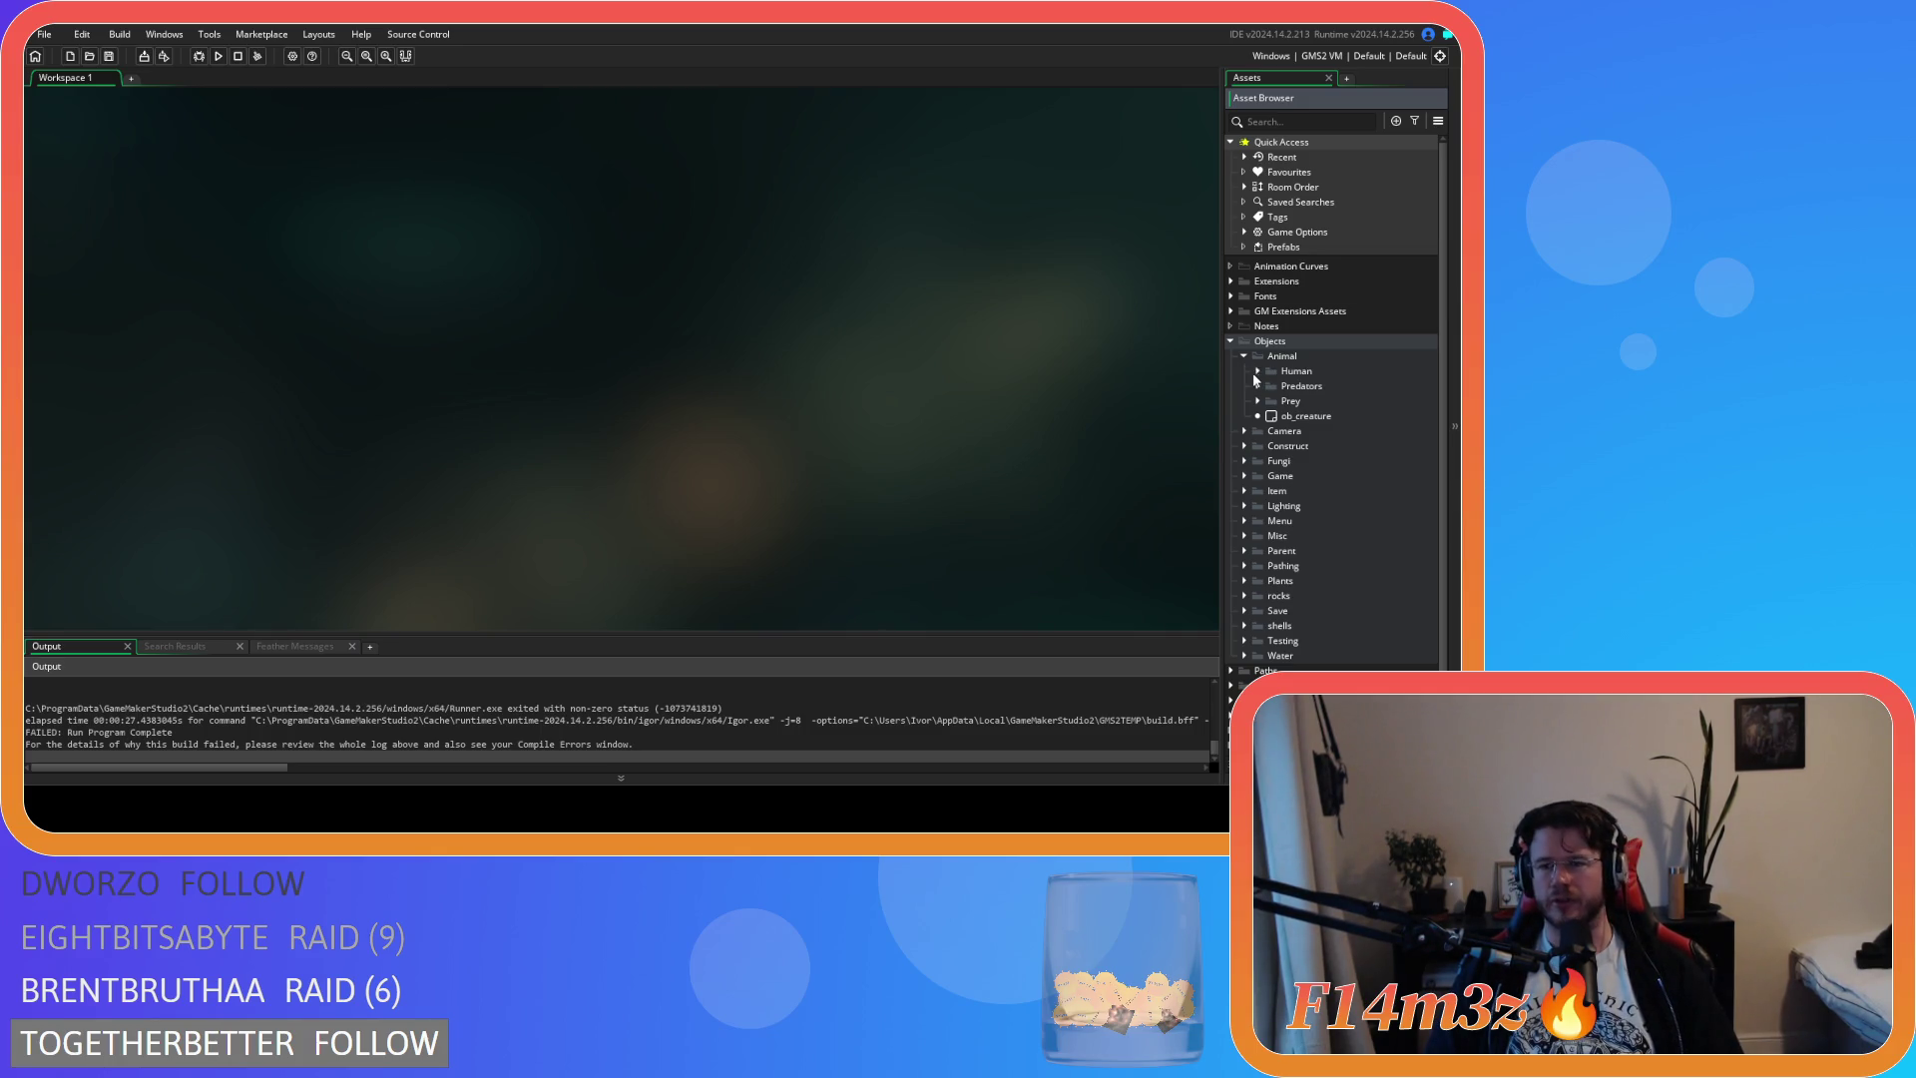
click(1258, 401)
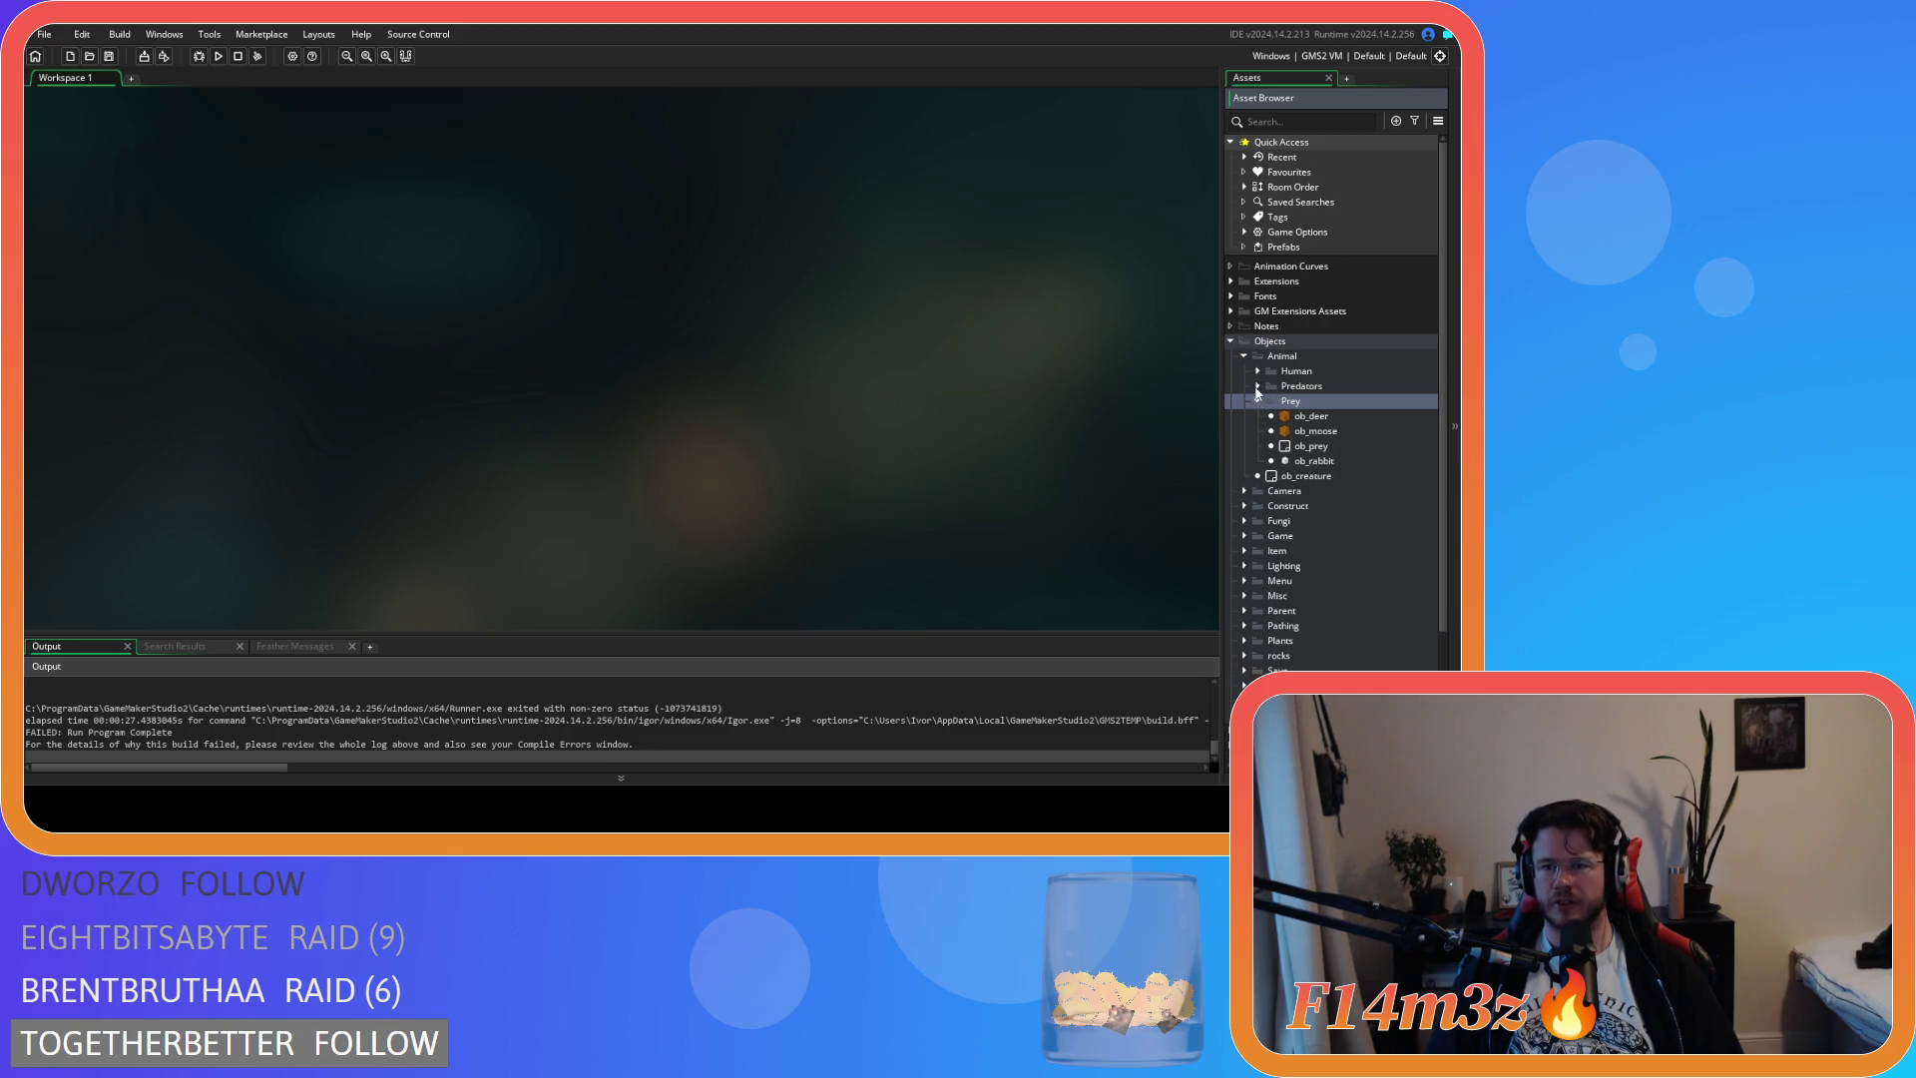
click(1258, 401)
click(1258, 386)
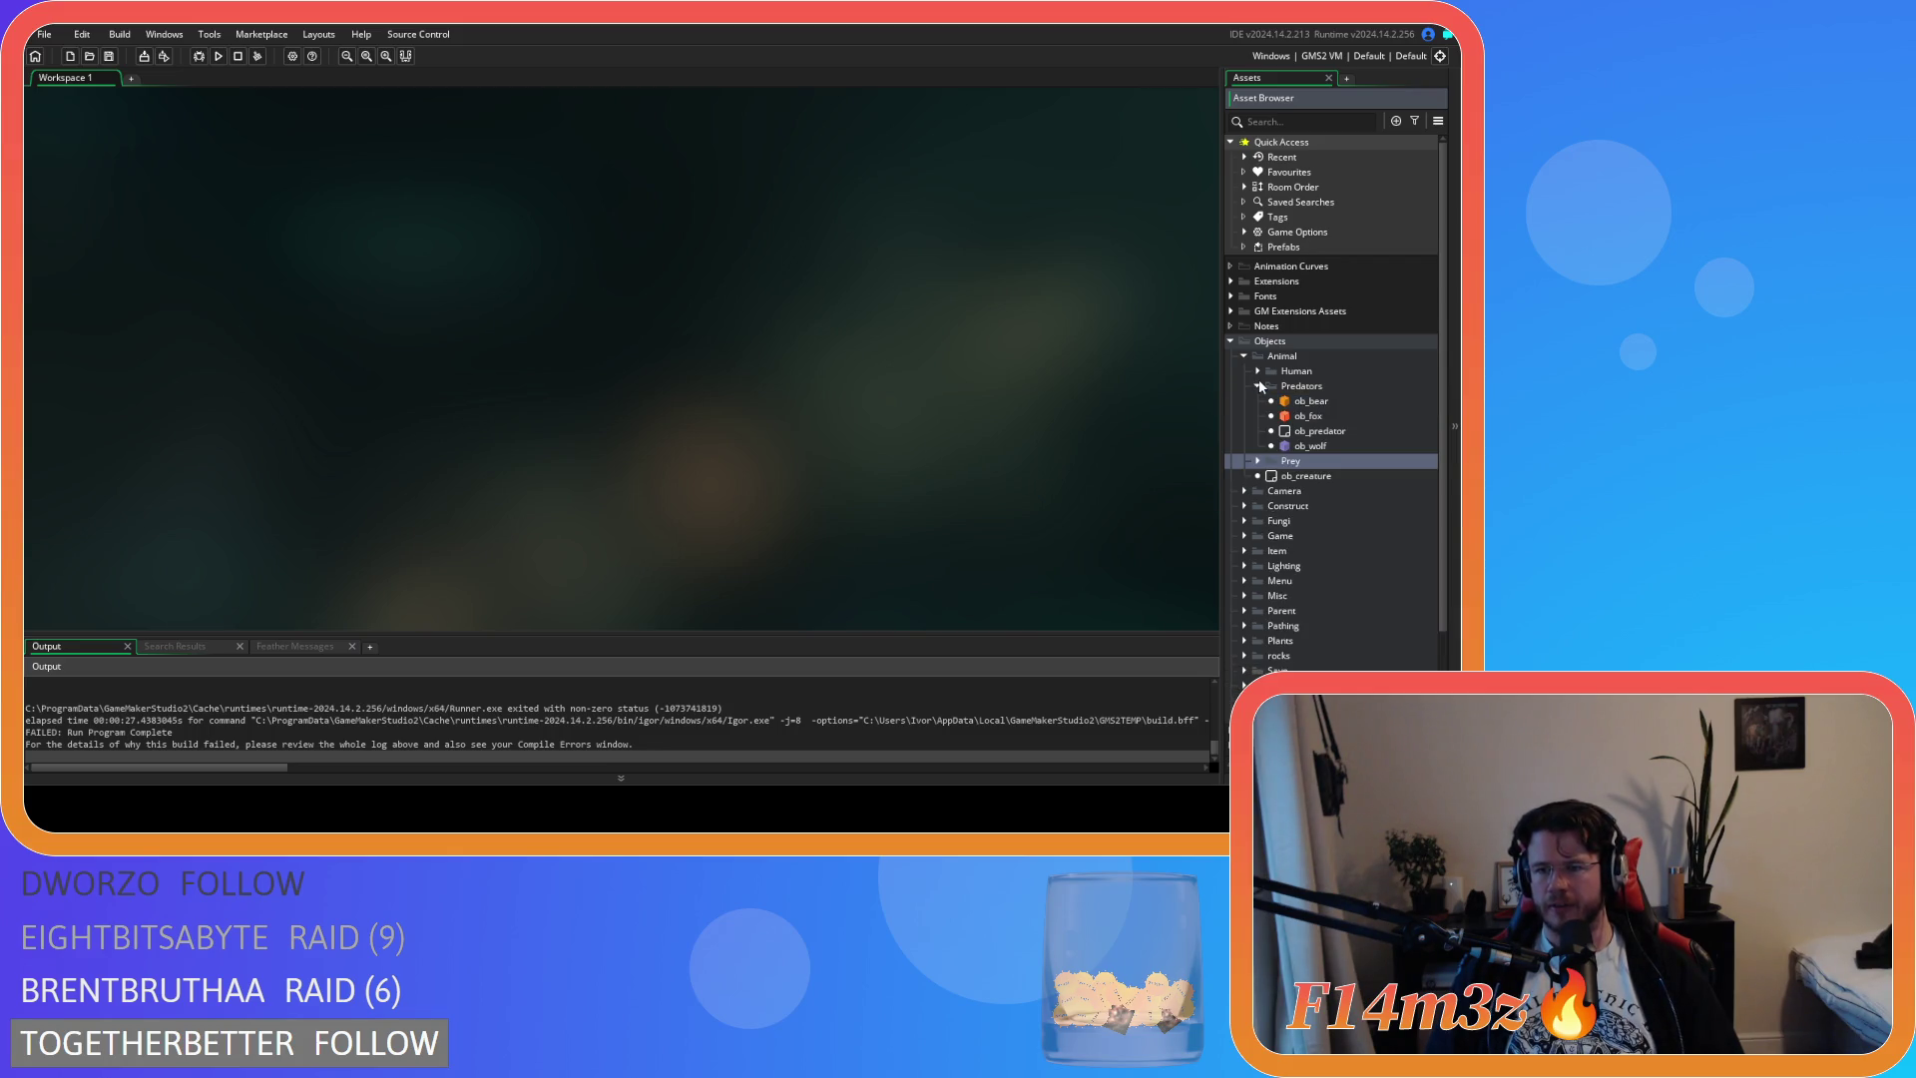
double_click(1306, 416)
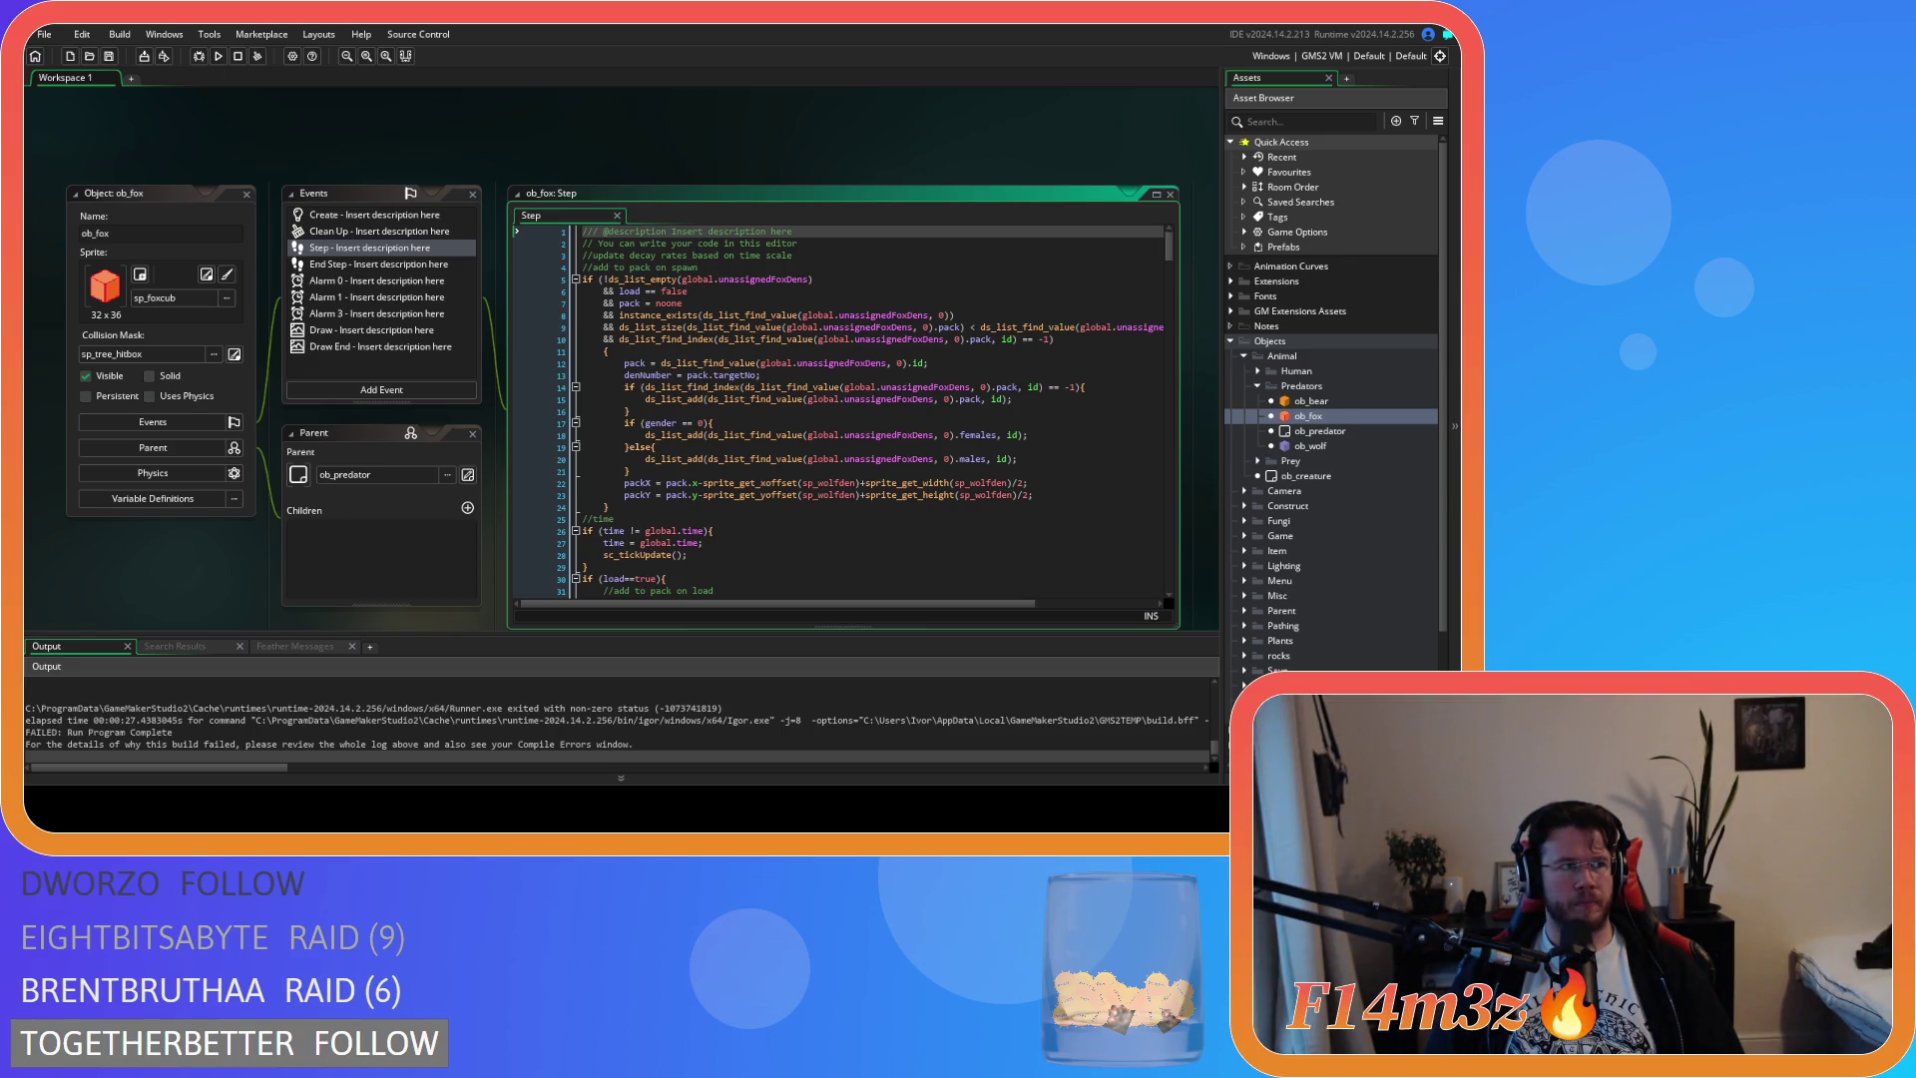
Review ob_fox's Step code around the ds_list_find_value call and line 327
click(778, 315)
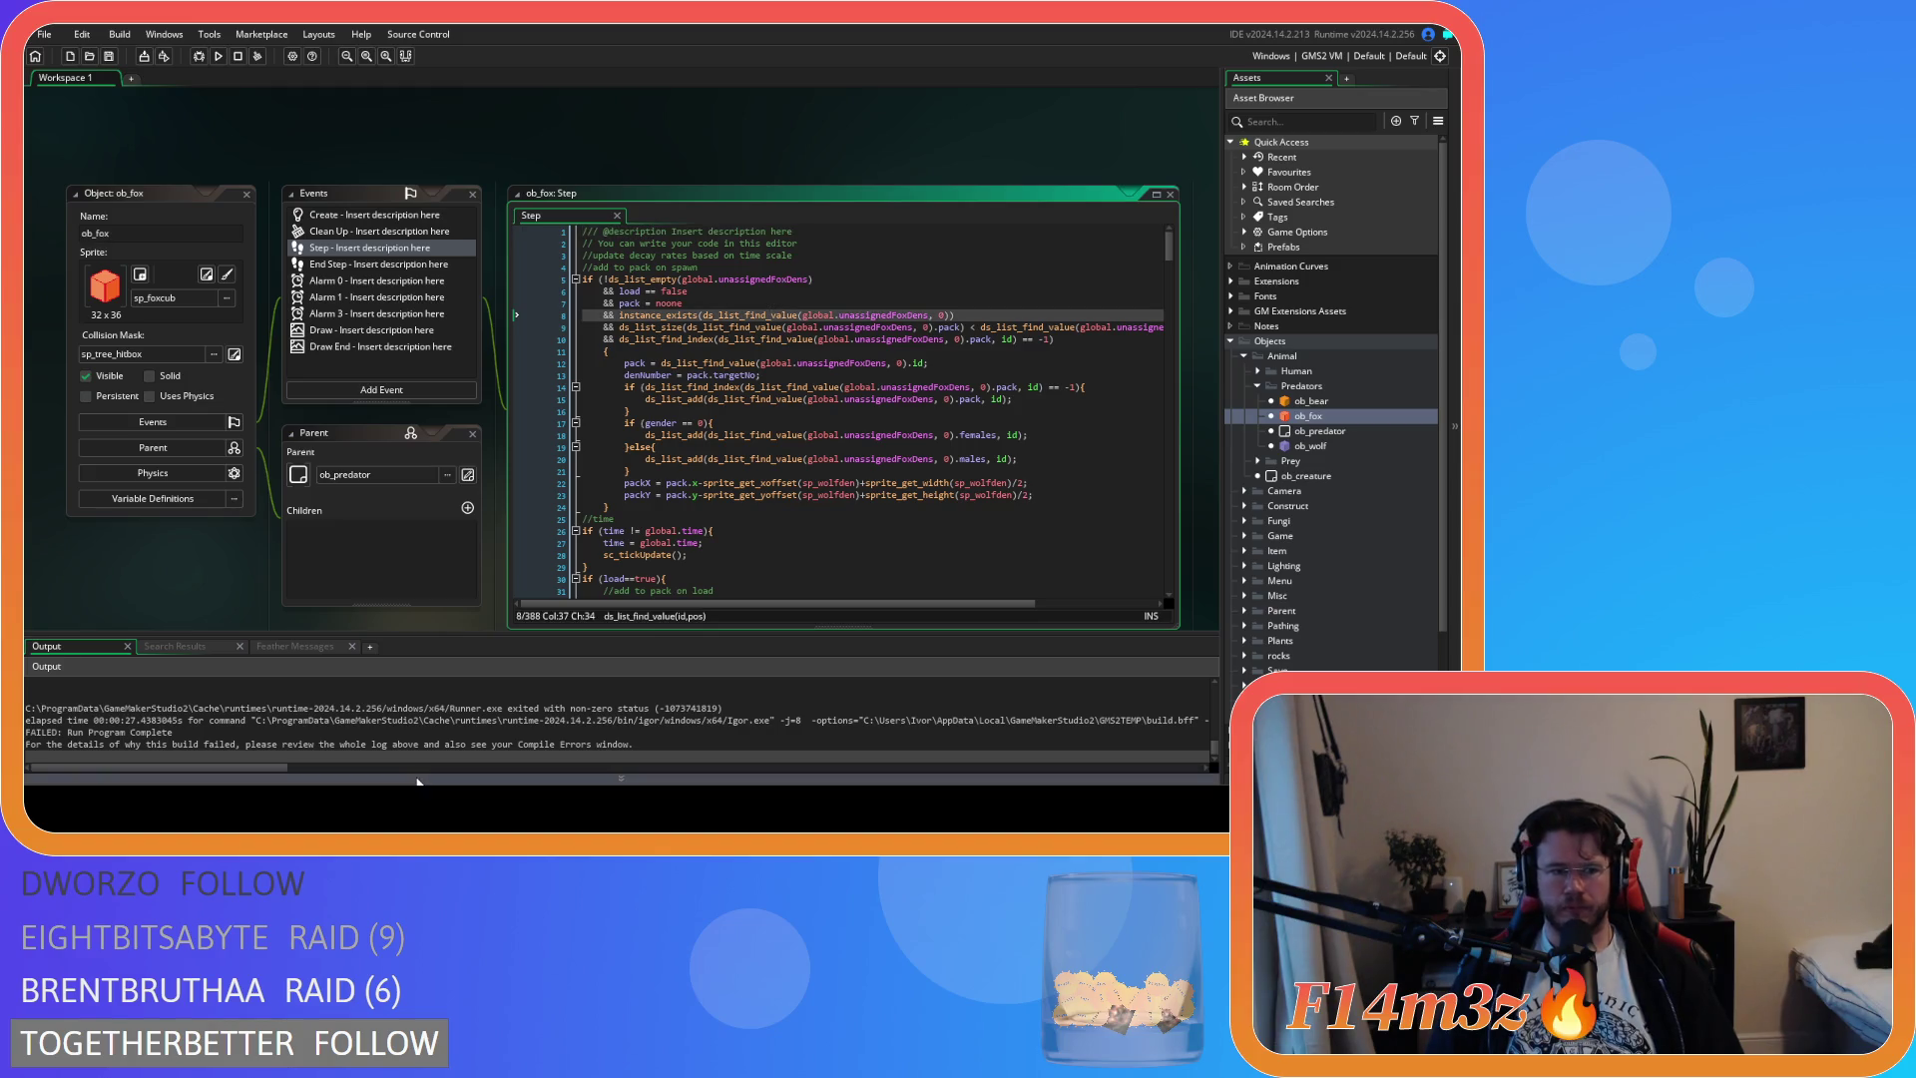
scroll(427, 735, up, 3)
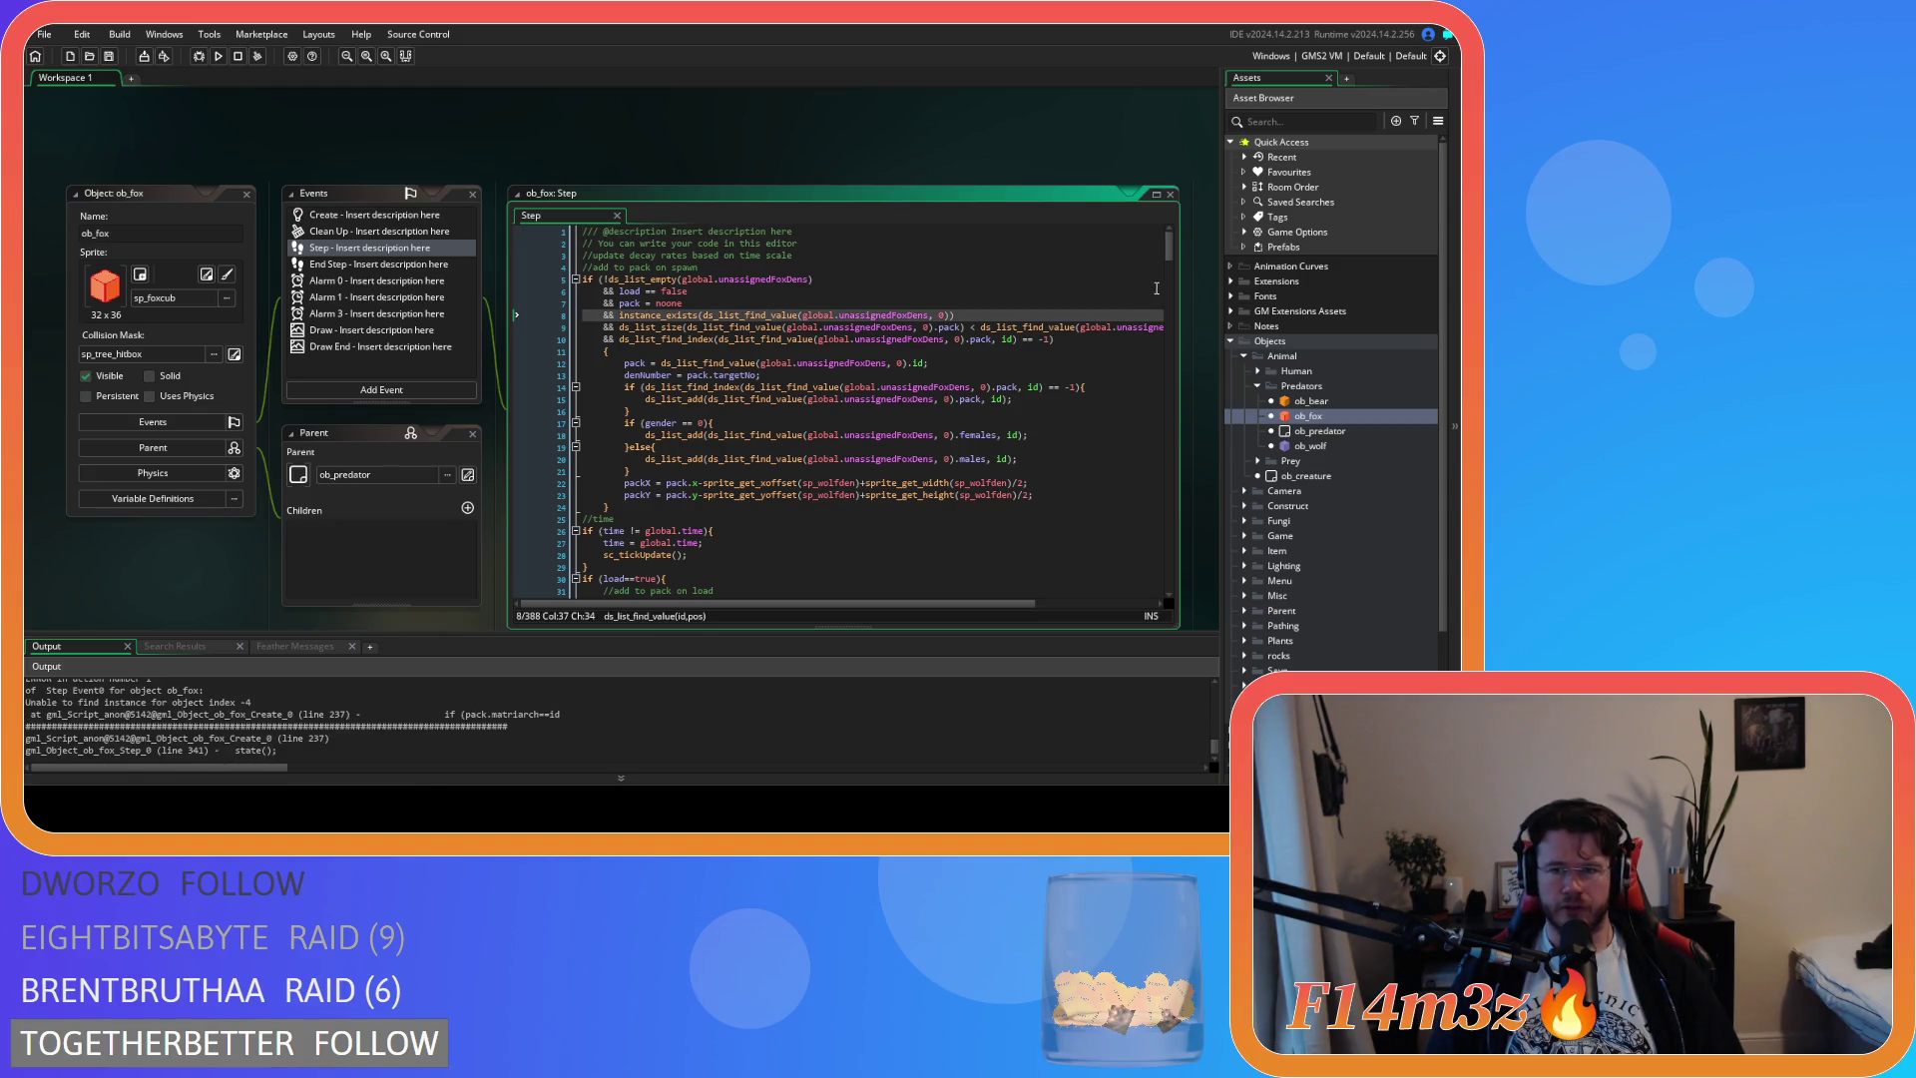
drag(1169, 247, 1170, 532)
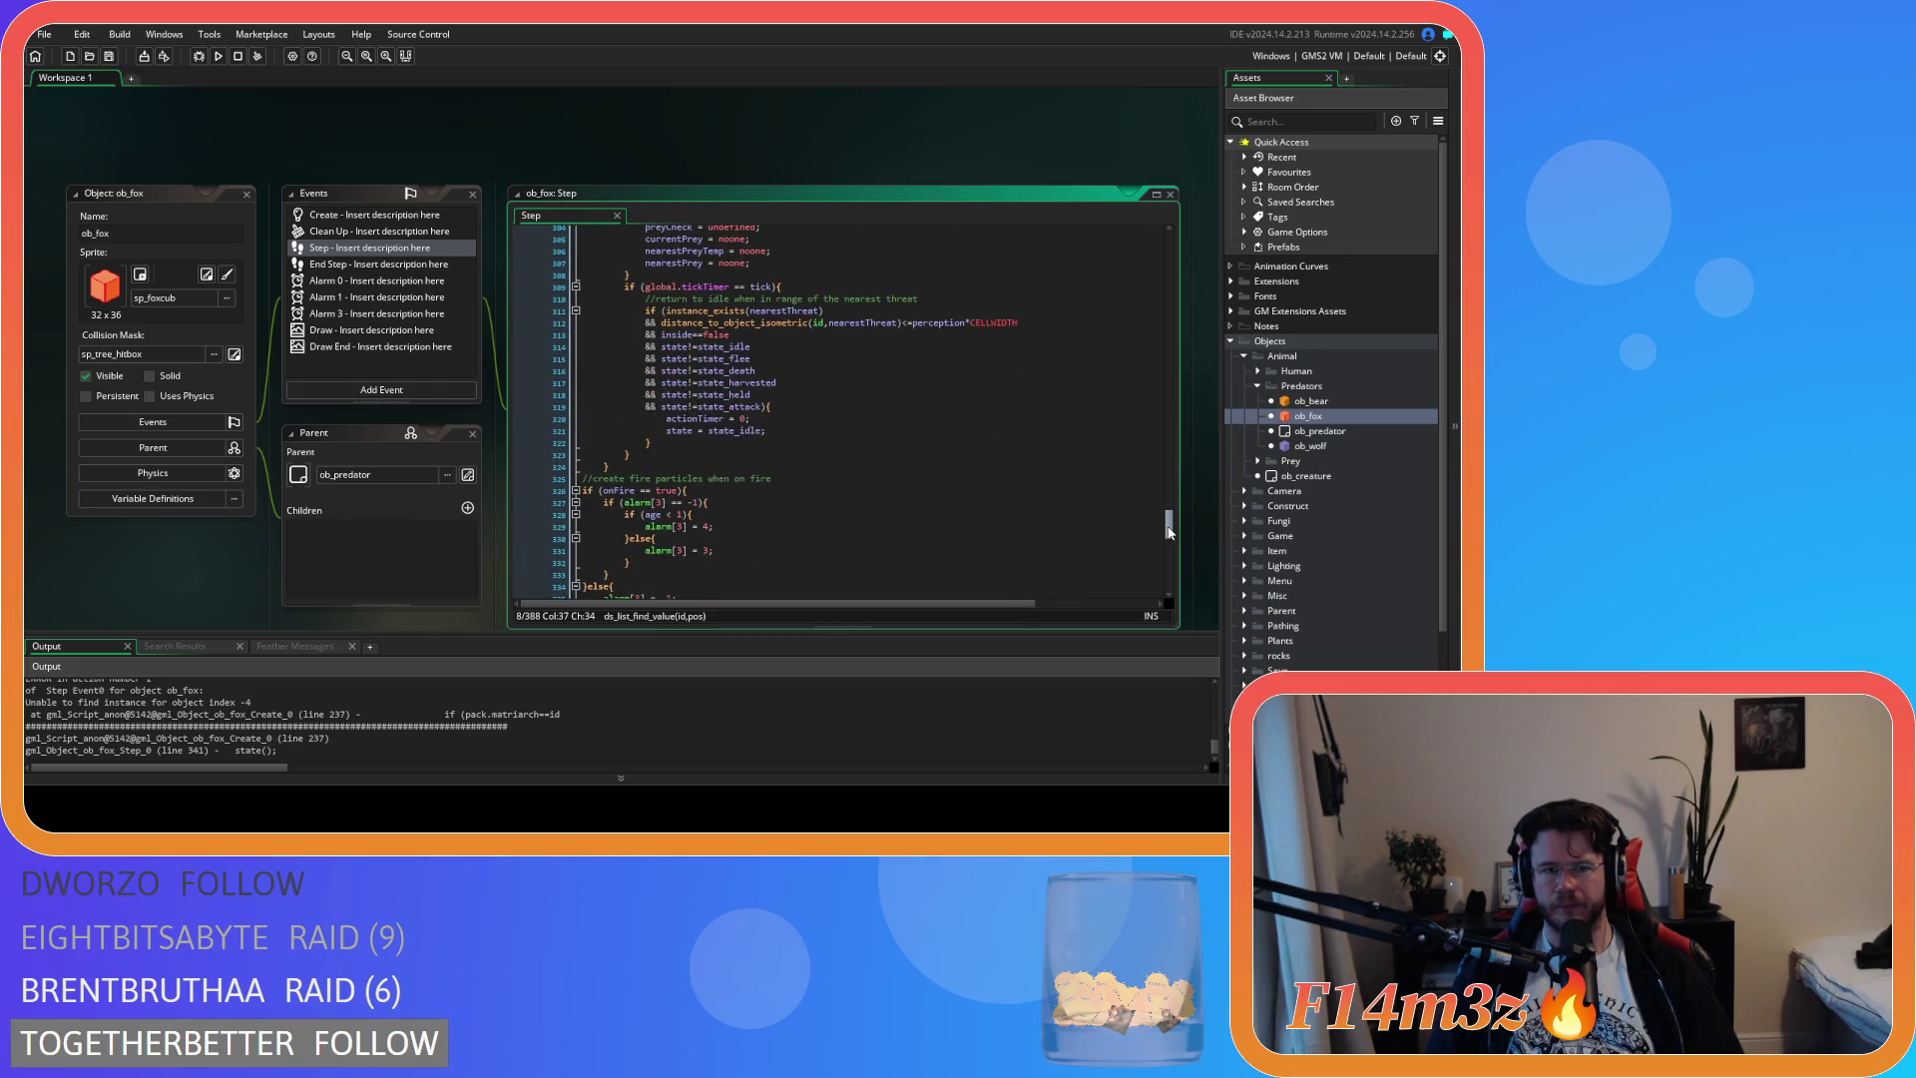
click(737, 504)
scroll(737, 510, down, 2)
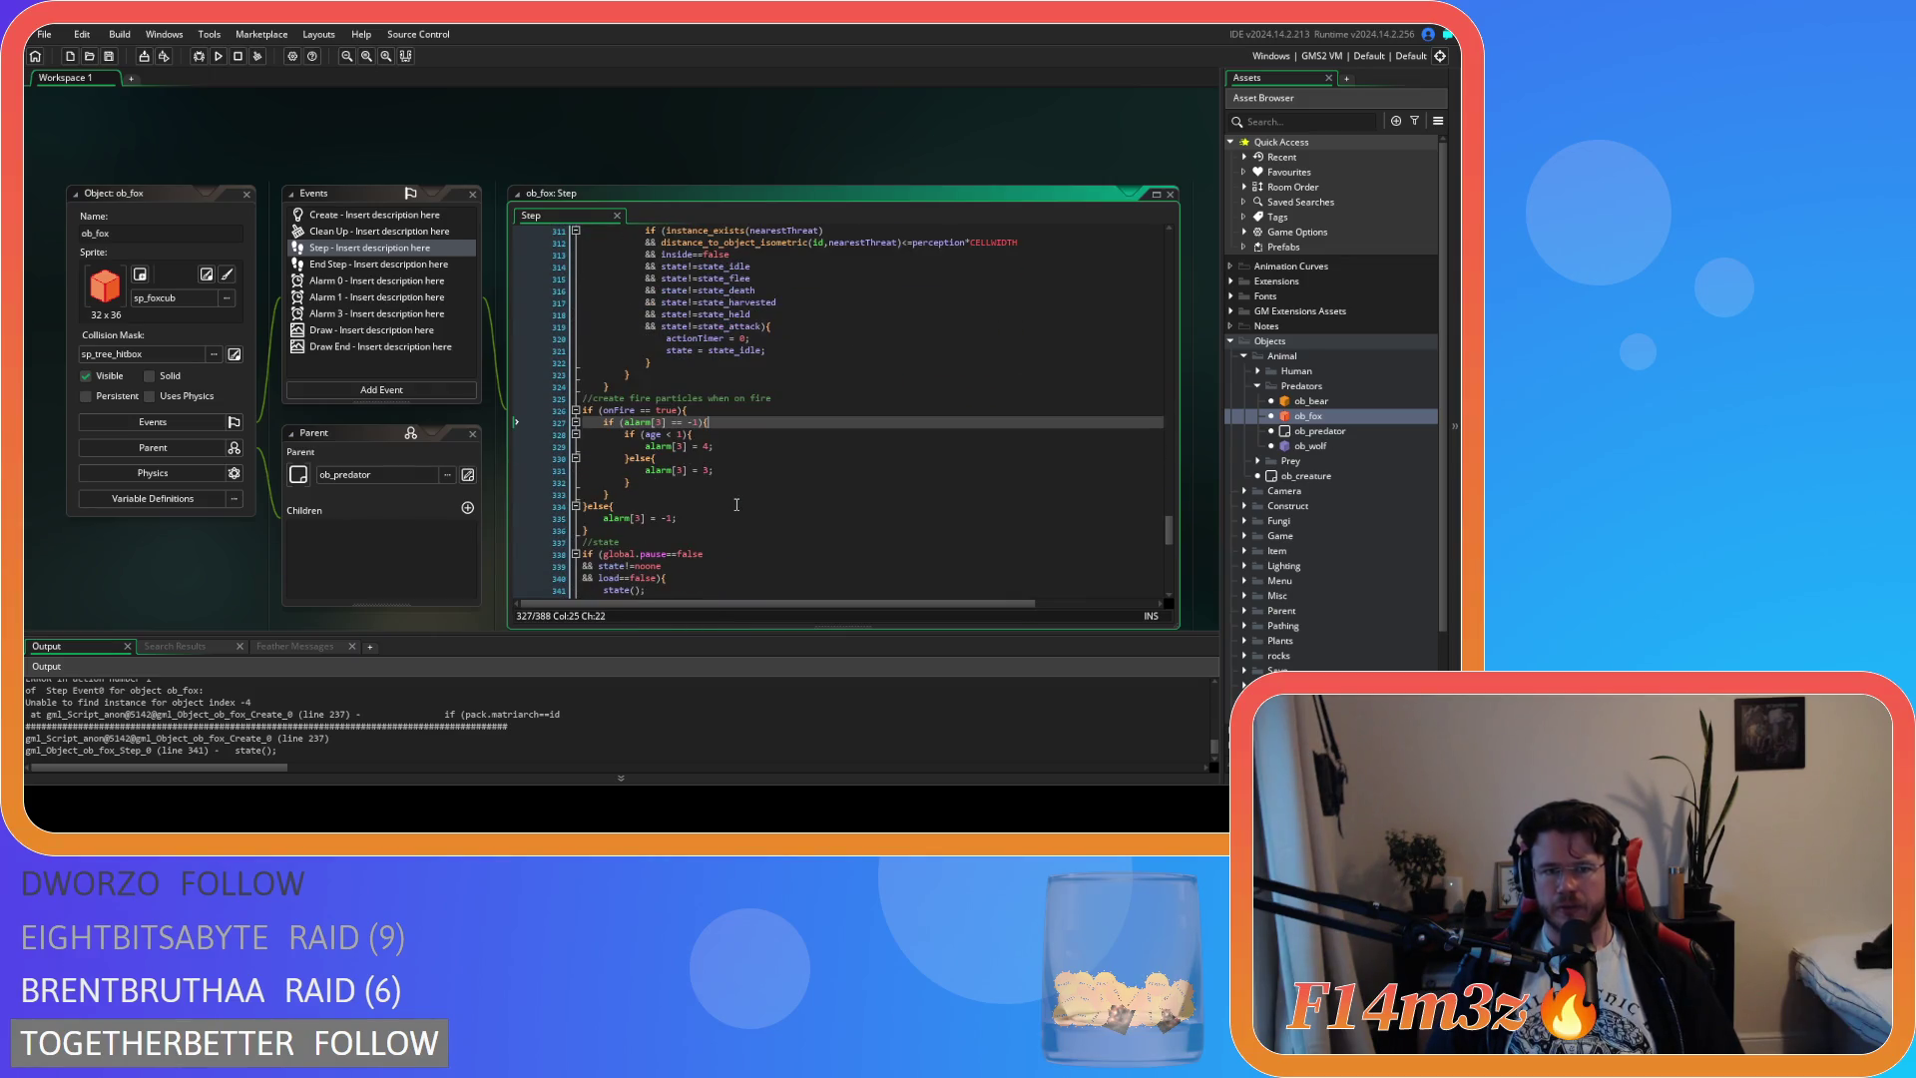
Inspect the pack.matriarch check on line 237 of ob_fox's Create event, then return to Step
click(400, 218)
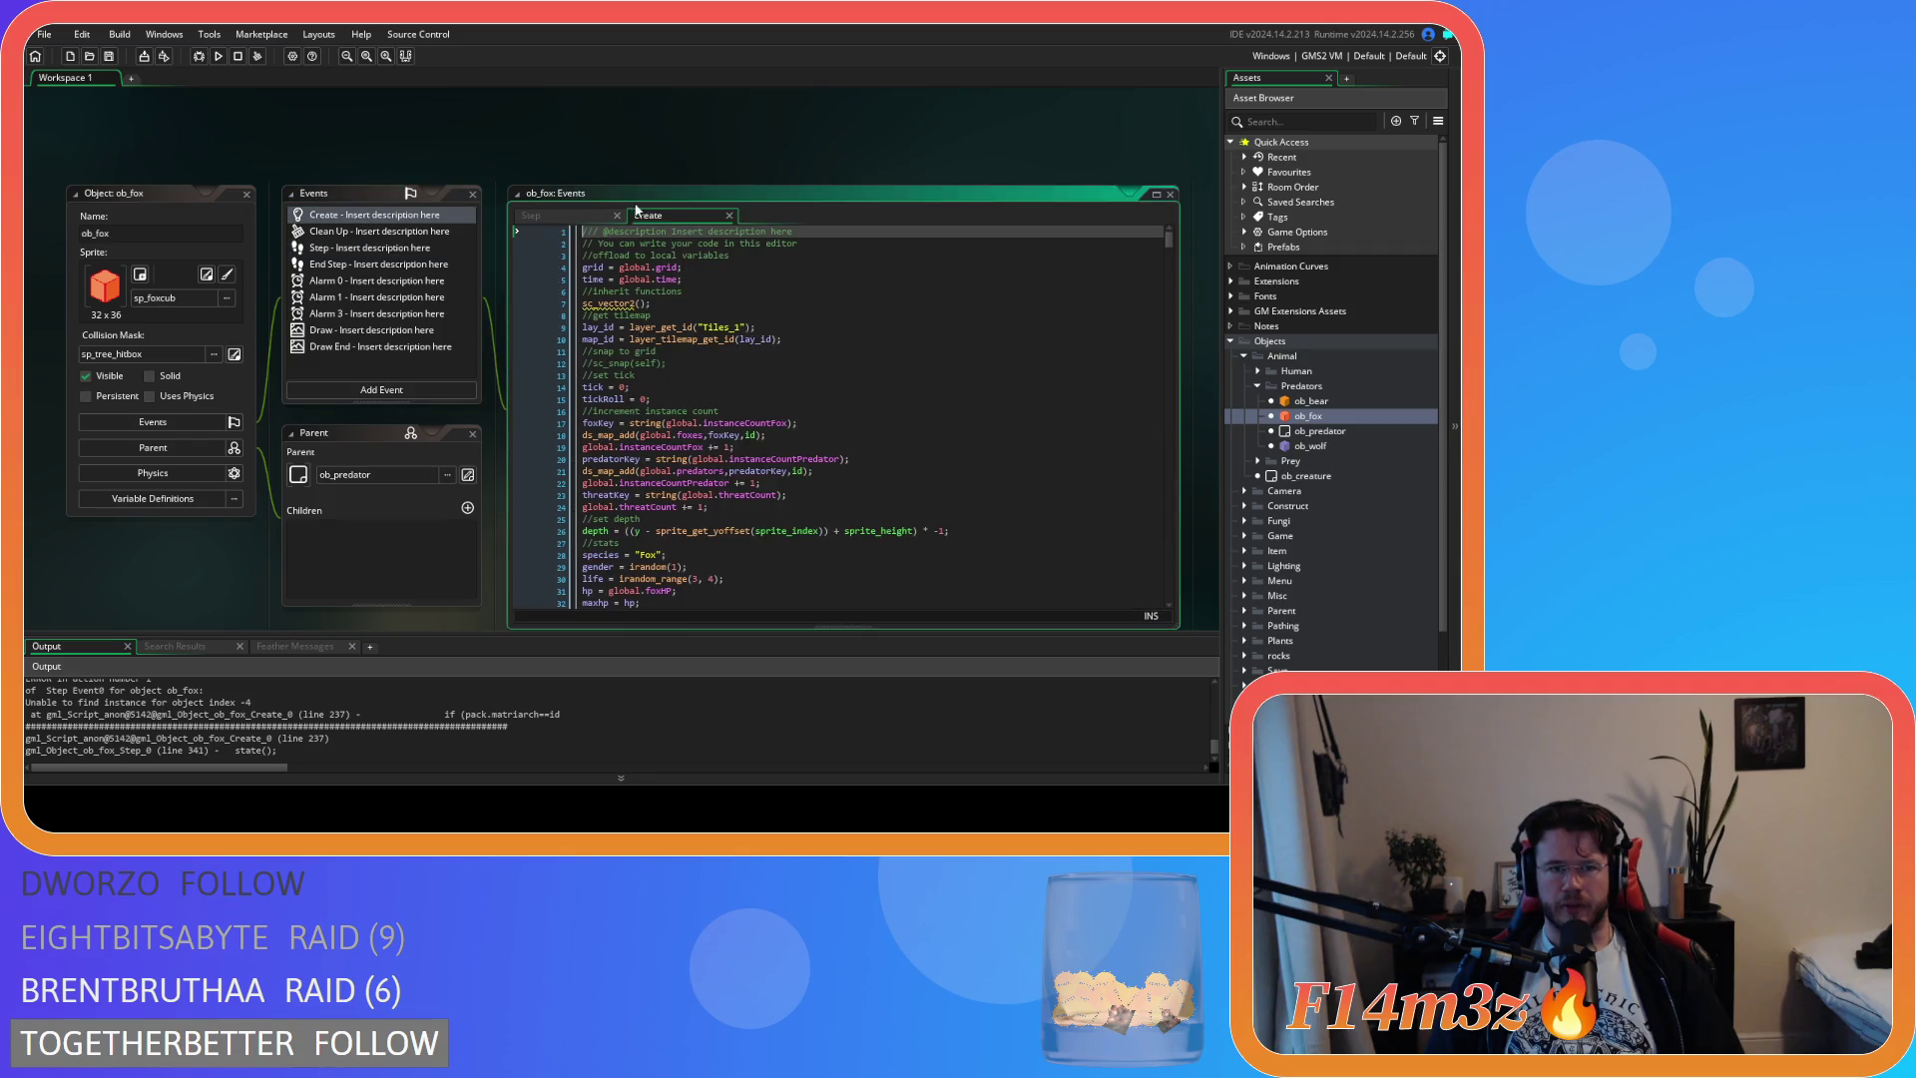
drag(1163, 239, 1180, 347)
scroll(784, 509, down, 3)
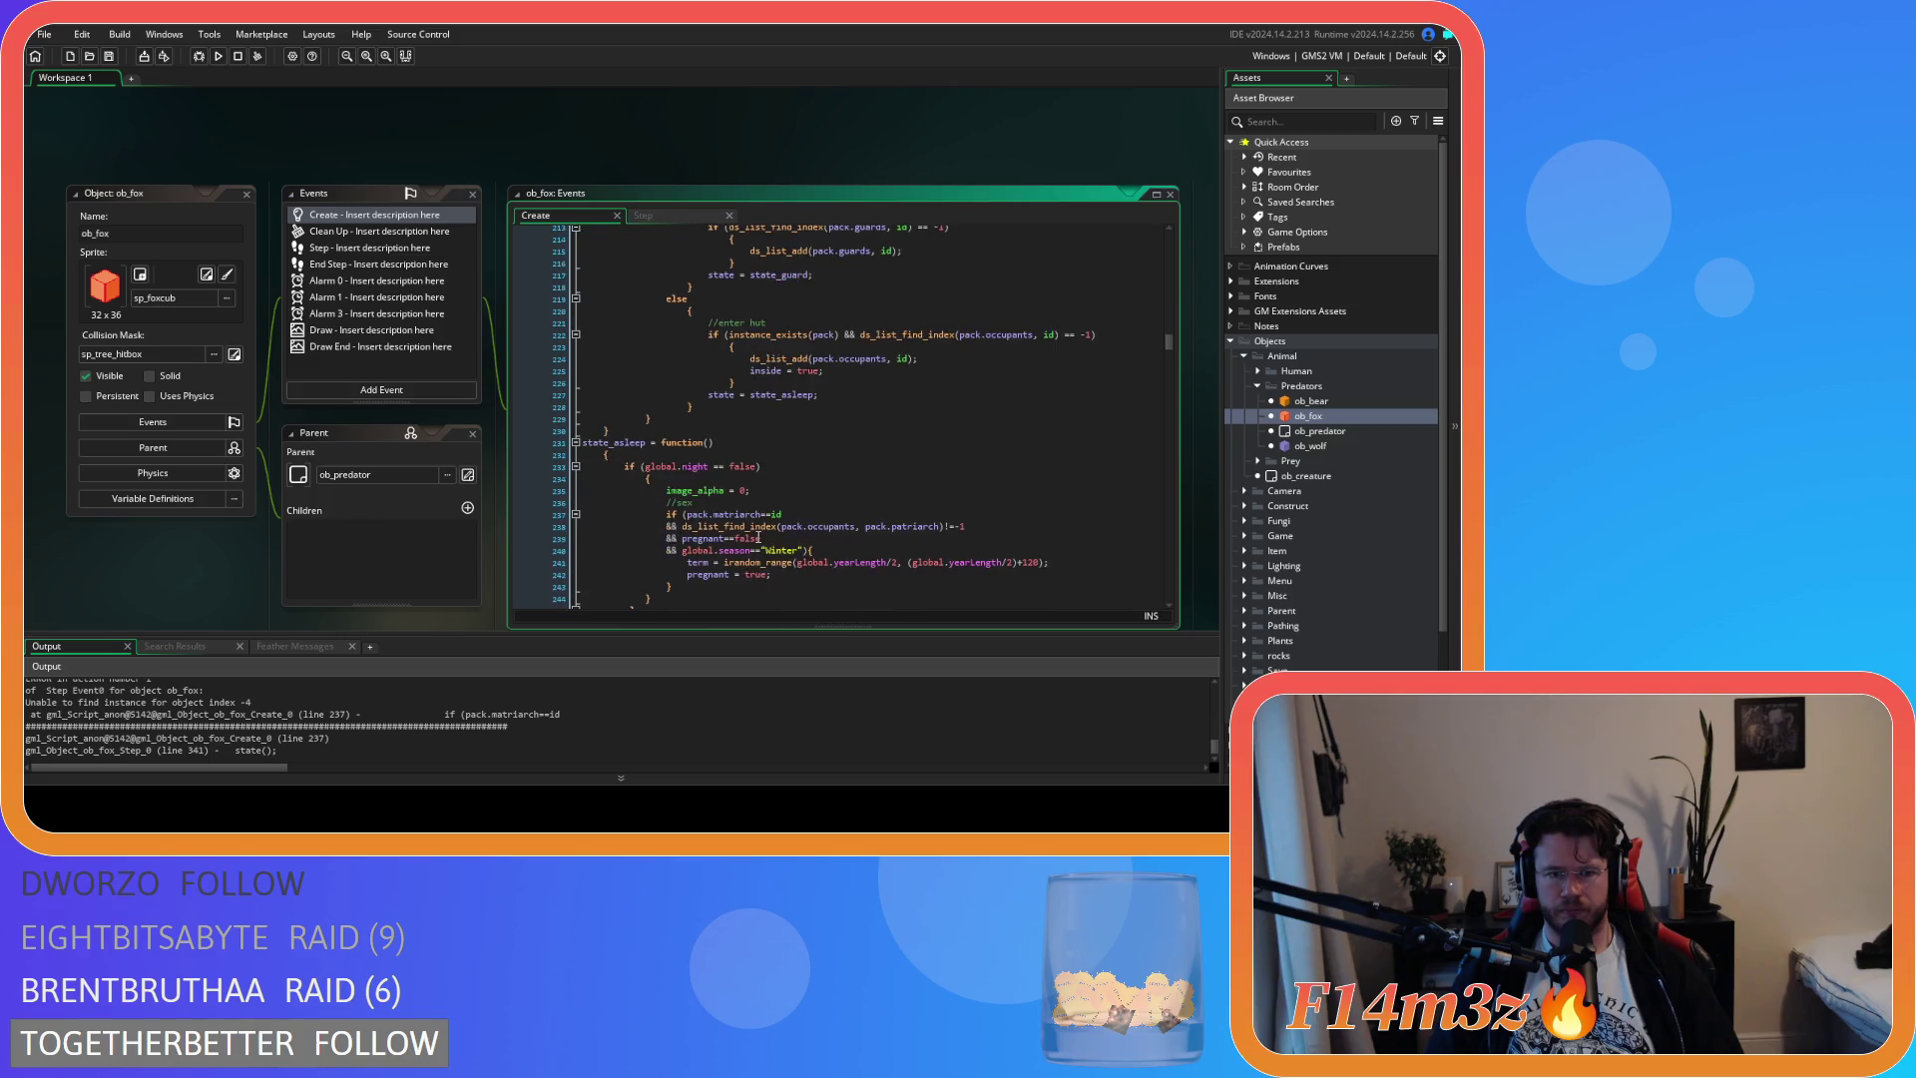
click(799, 532)
key(Up)
key(Up)
key(Up)
click(806, 485)
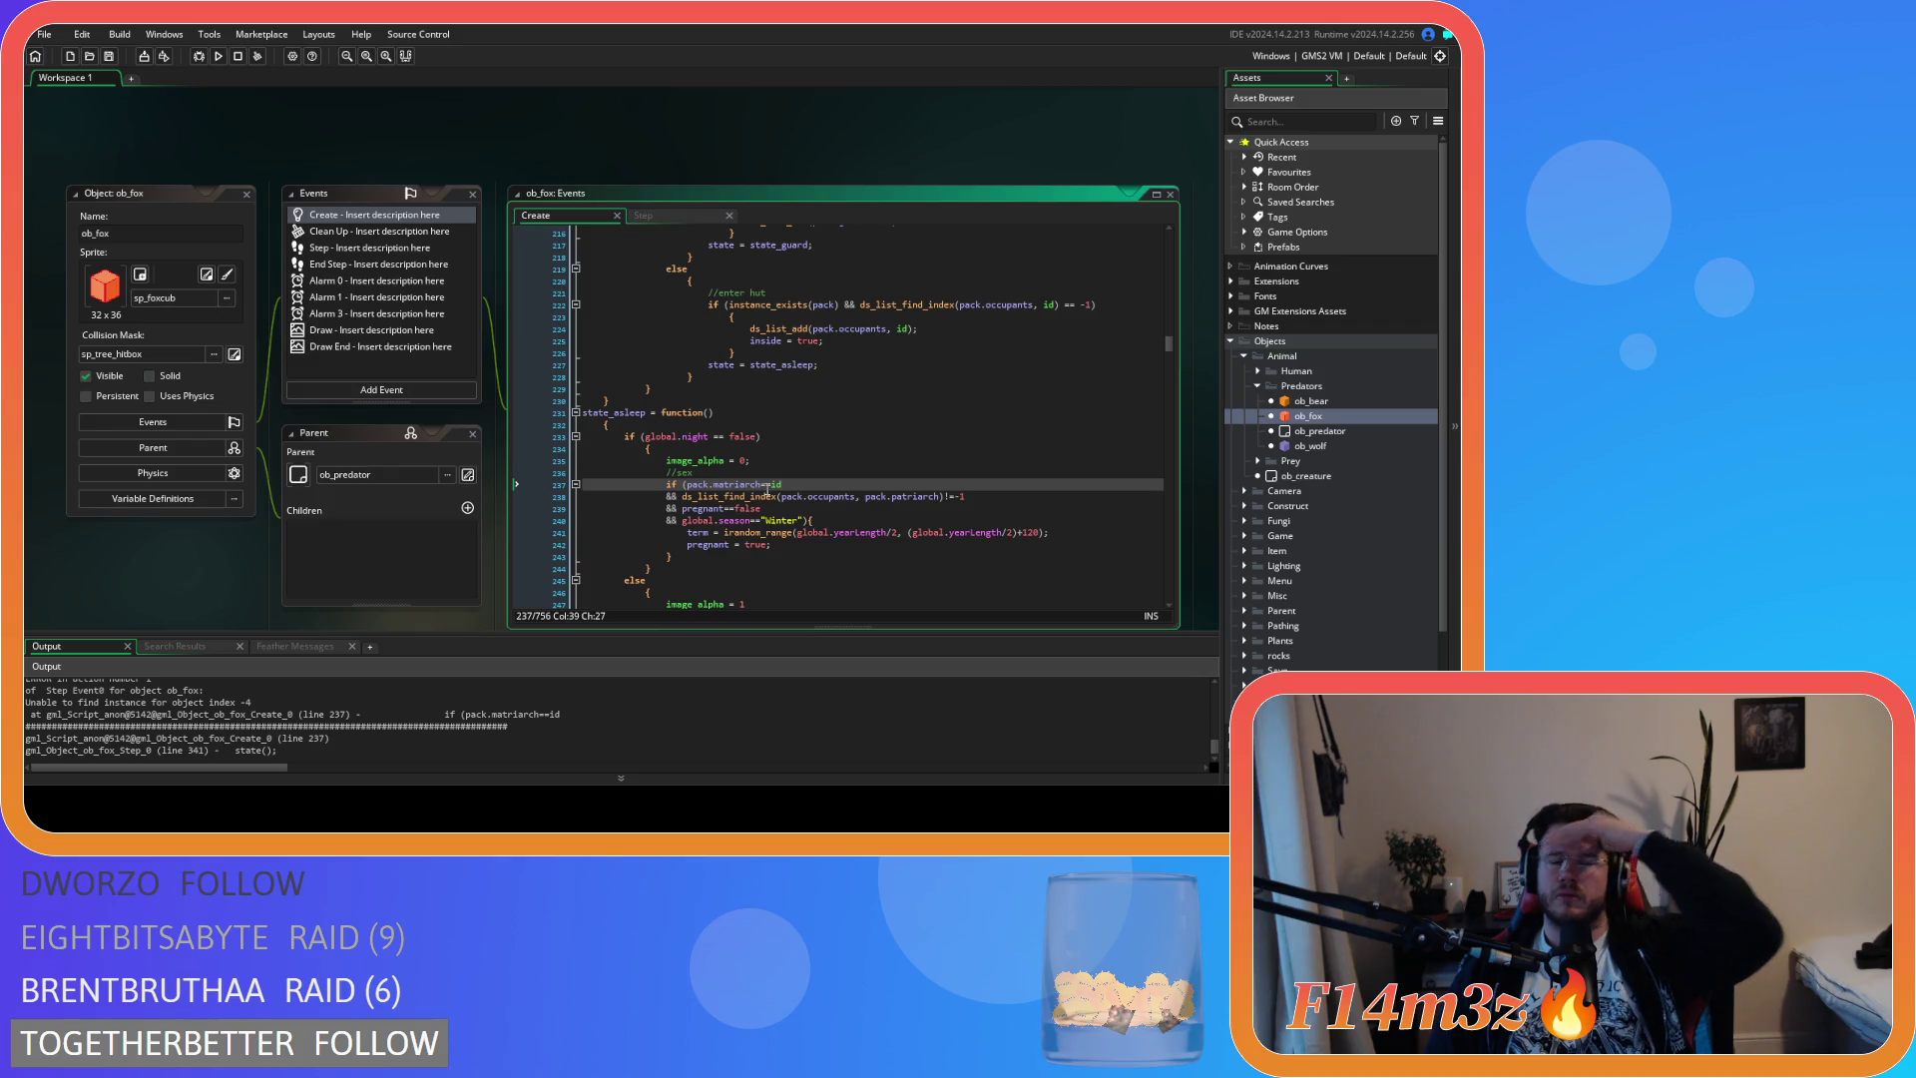
mouse_move(746, 489)
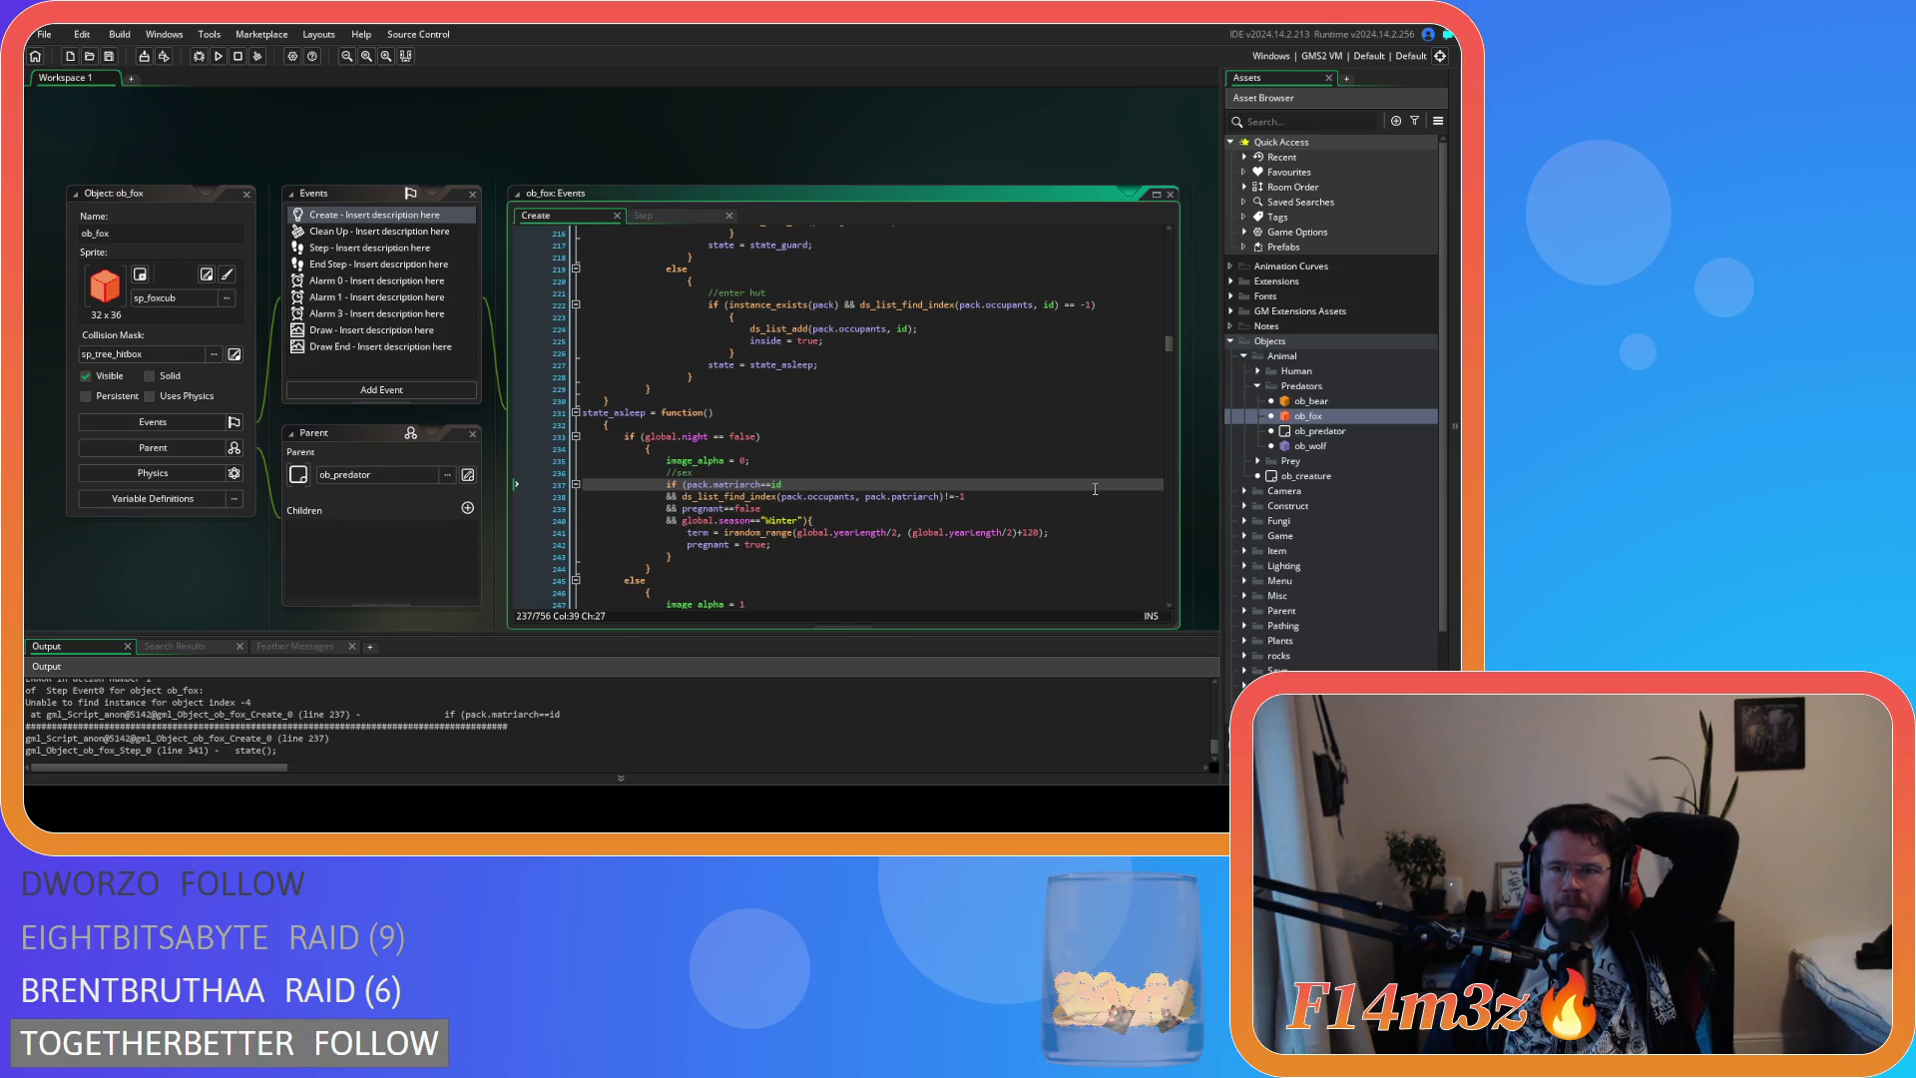
click(641, 215)
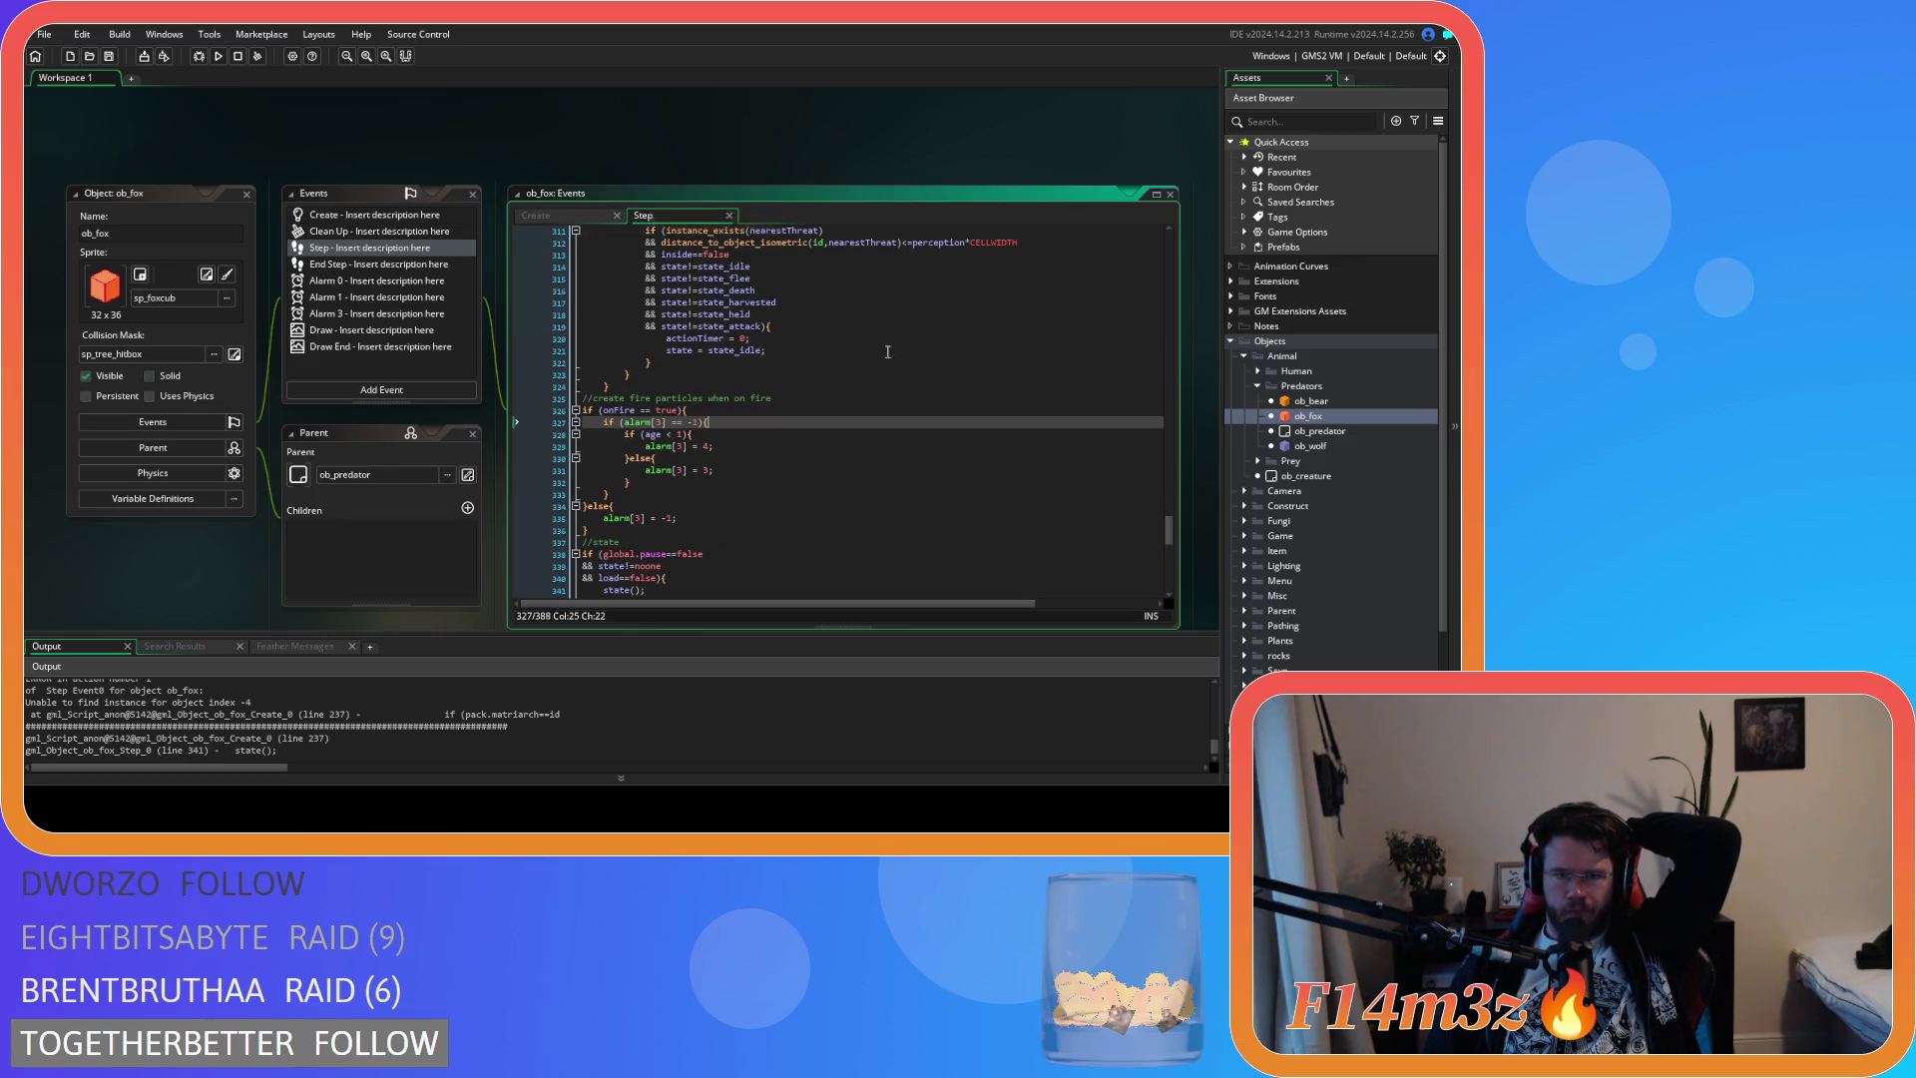
Scroll through ob_fox's Step code to locate the hp check on line 32
scroll(1069, 486, up, 10)
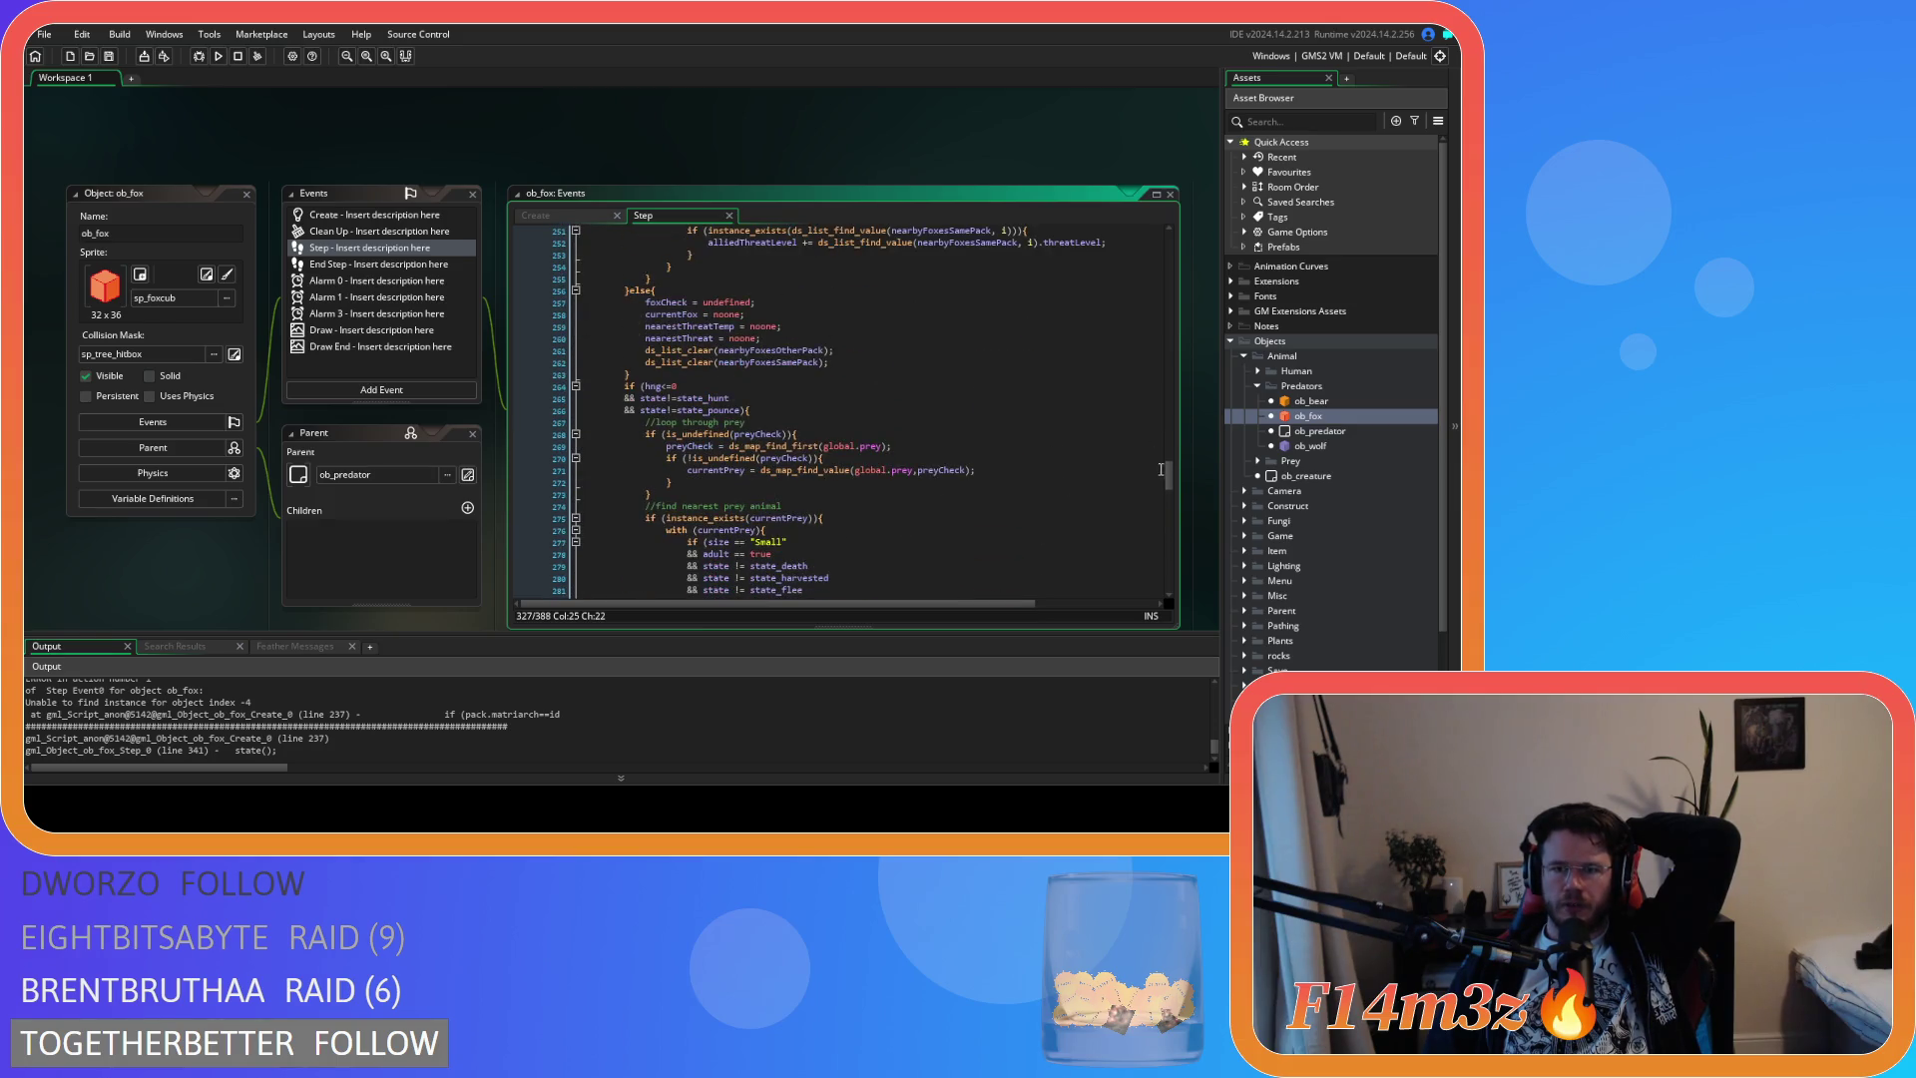
scroll(1173, 521, down, 10)
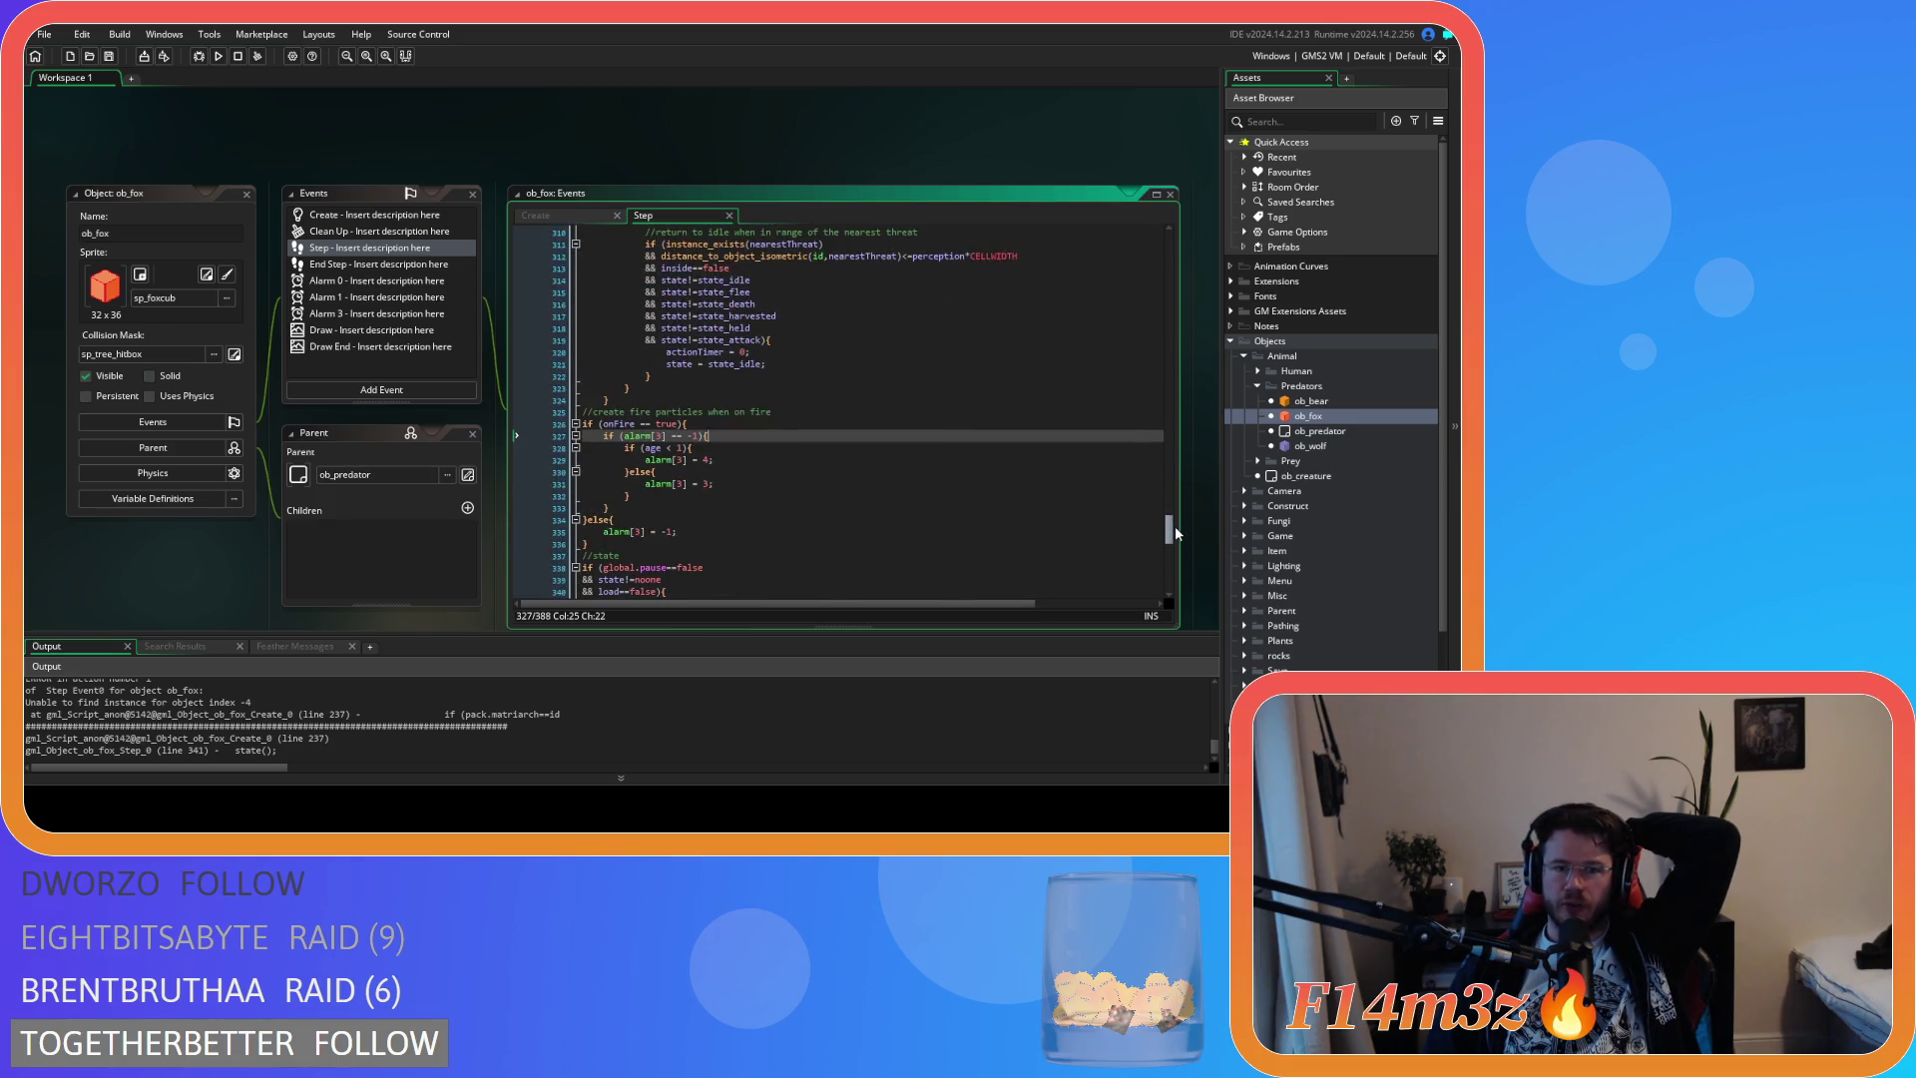
drag(1176, 525, 1182, 221)
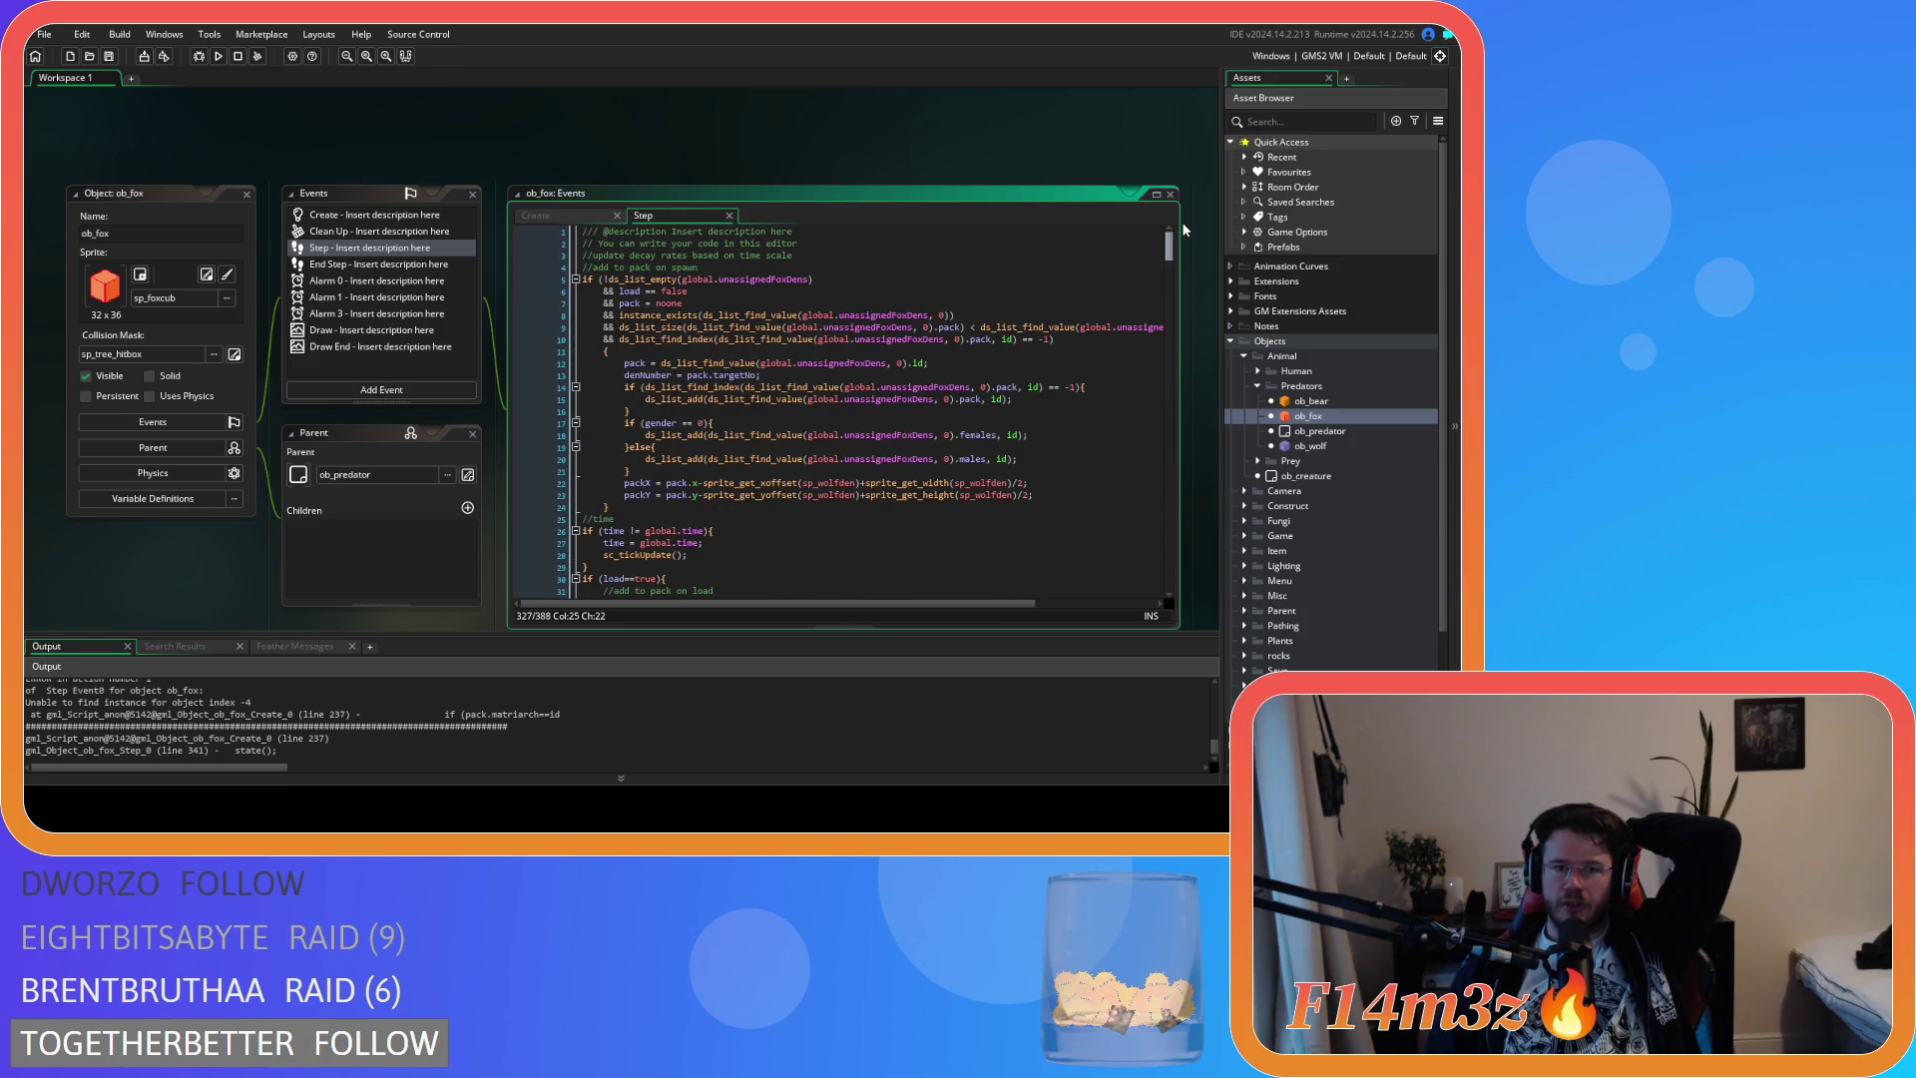
scroll(1275, 544, down, 2)
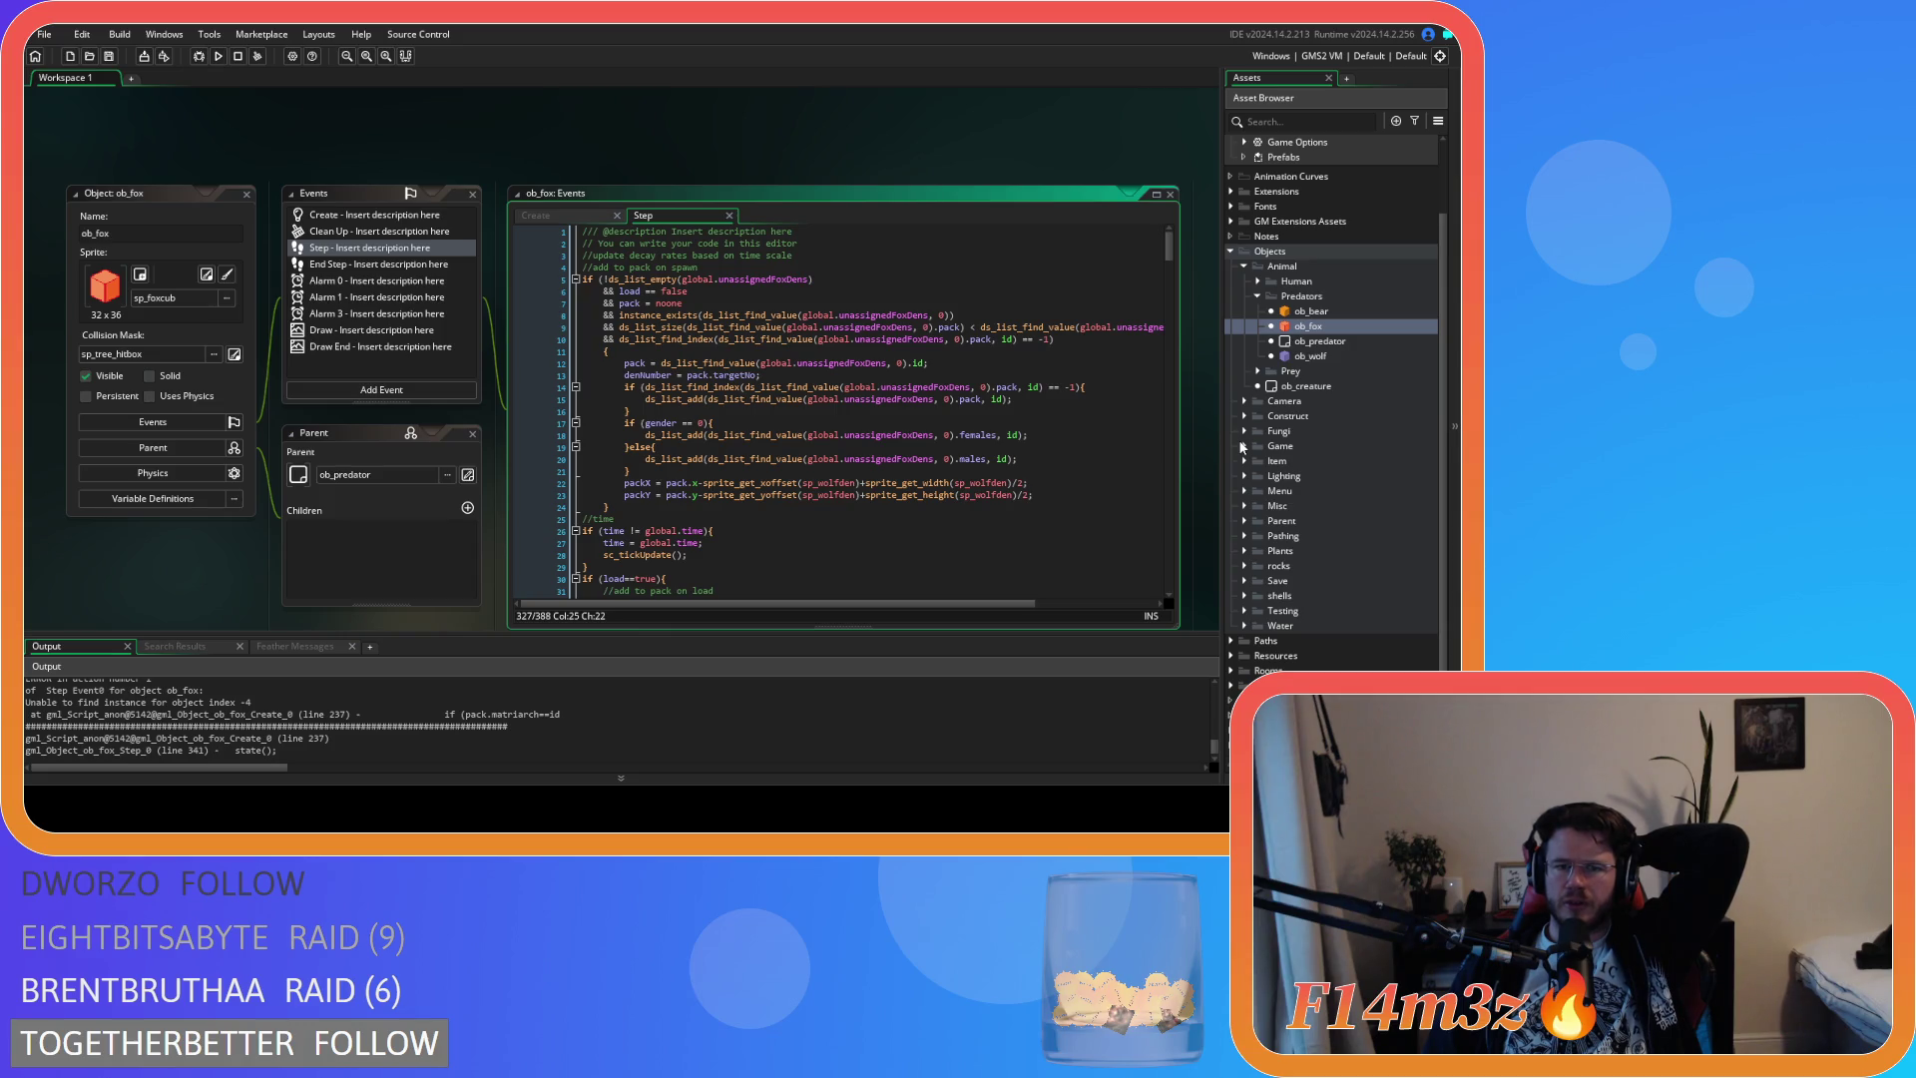
scroll(943, 531, down, 8)
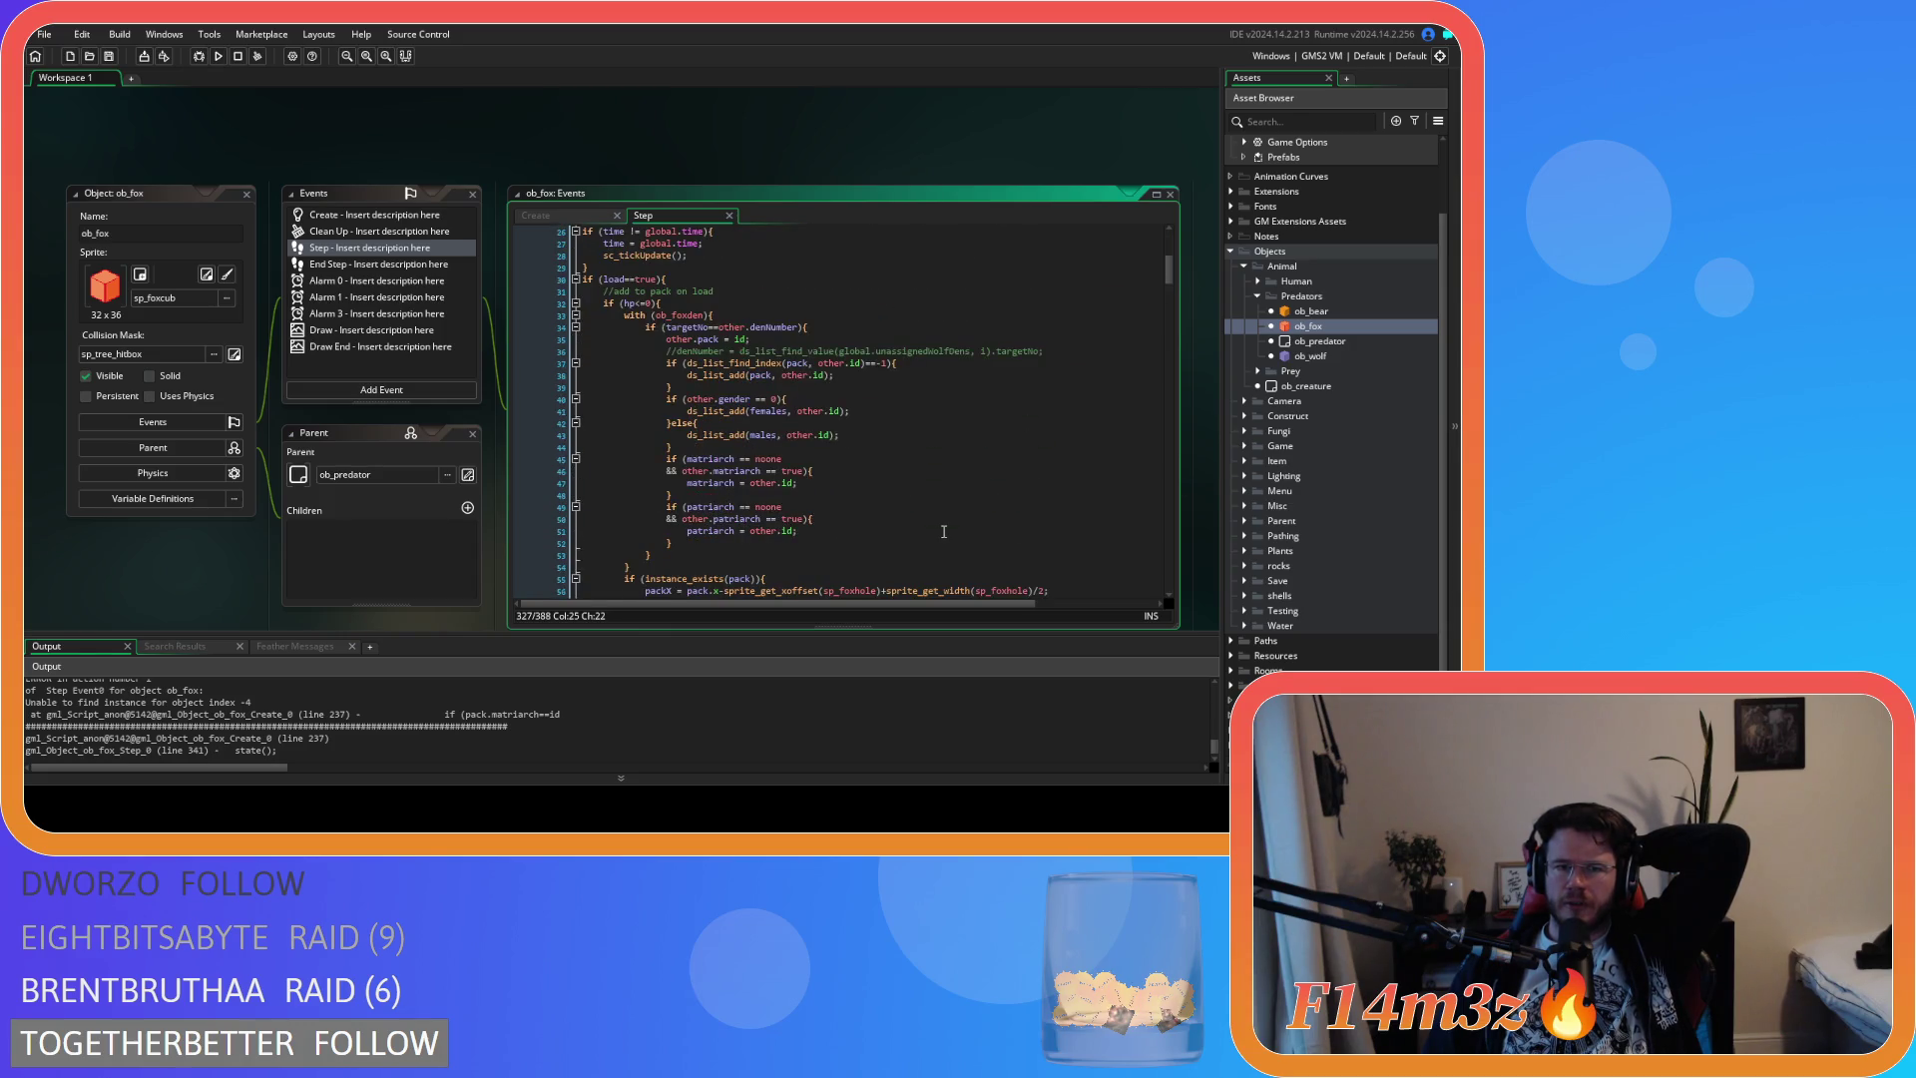
scroll(943, 531, down, 7)
scroll(943, 531, down, 9)
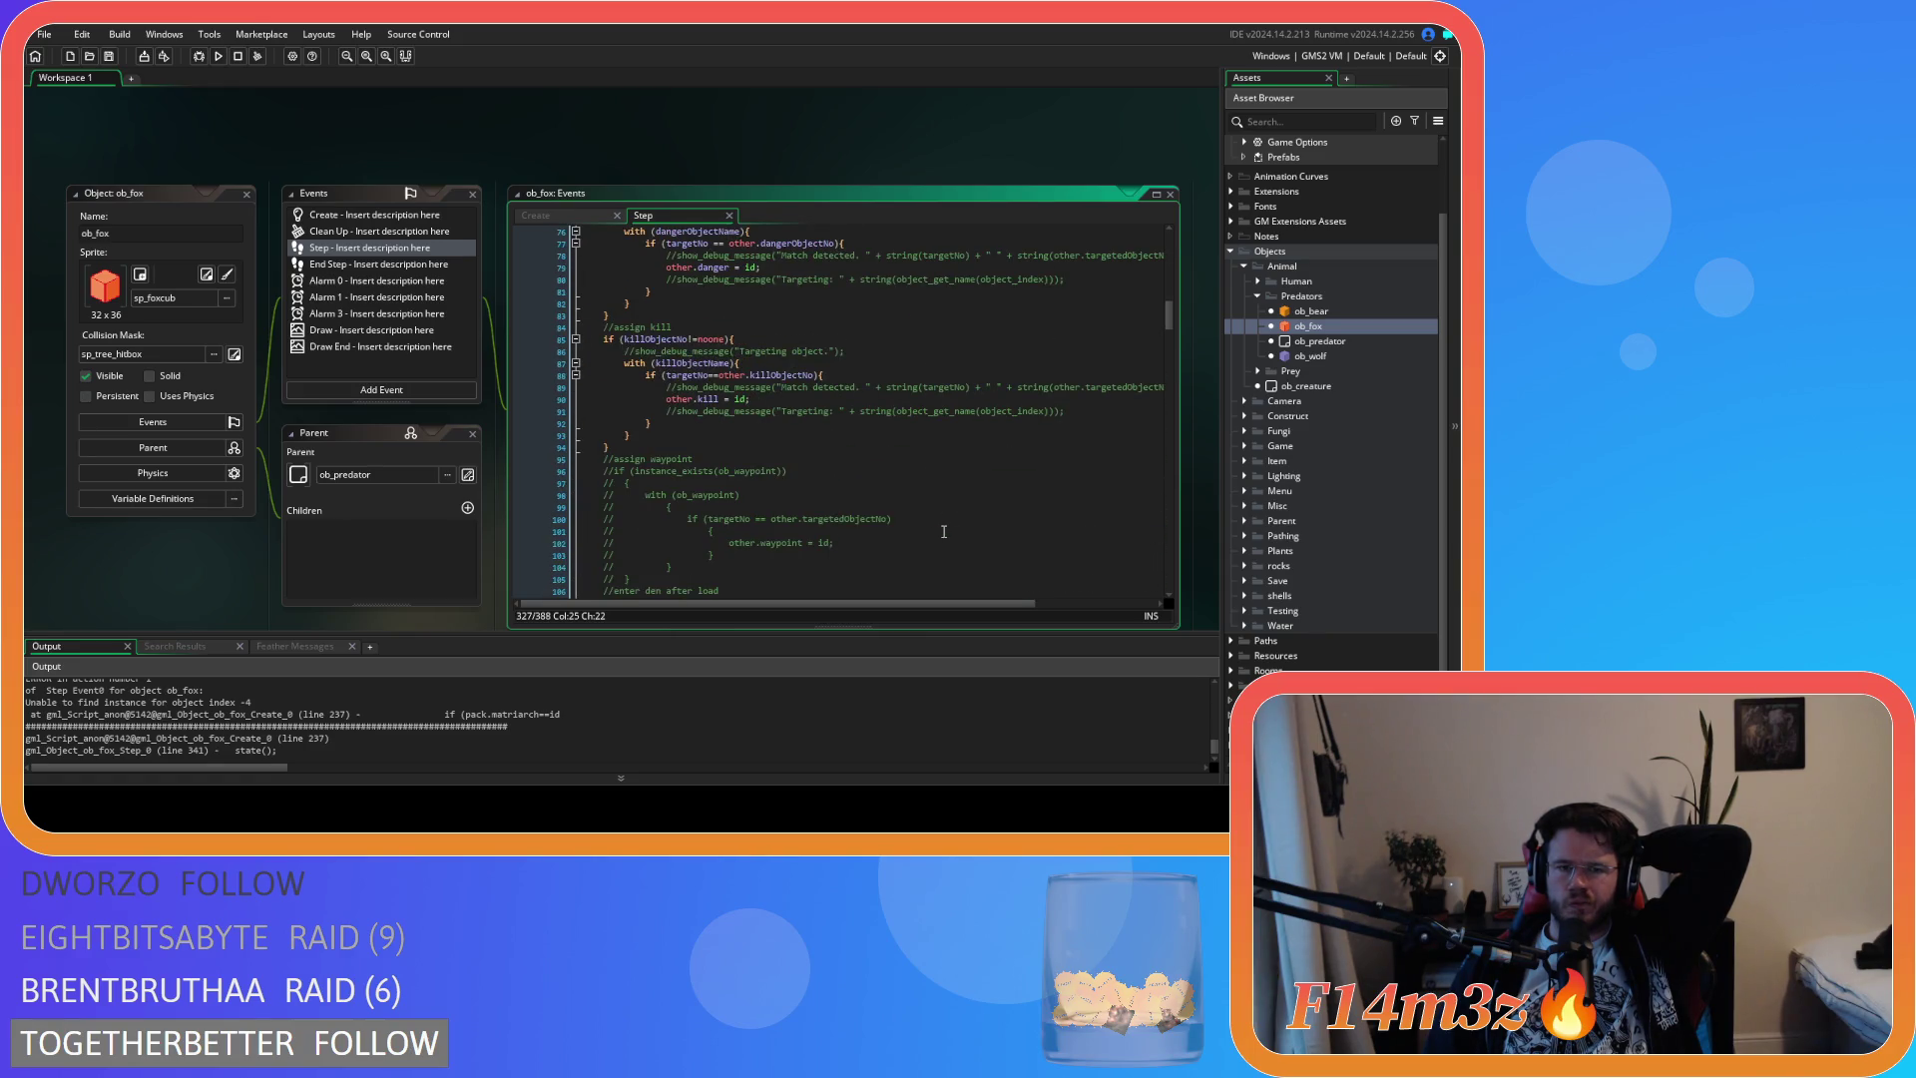
scroll(943, 531, up, 16)
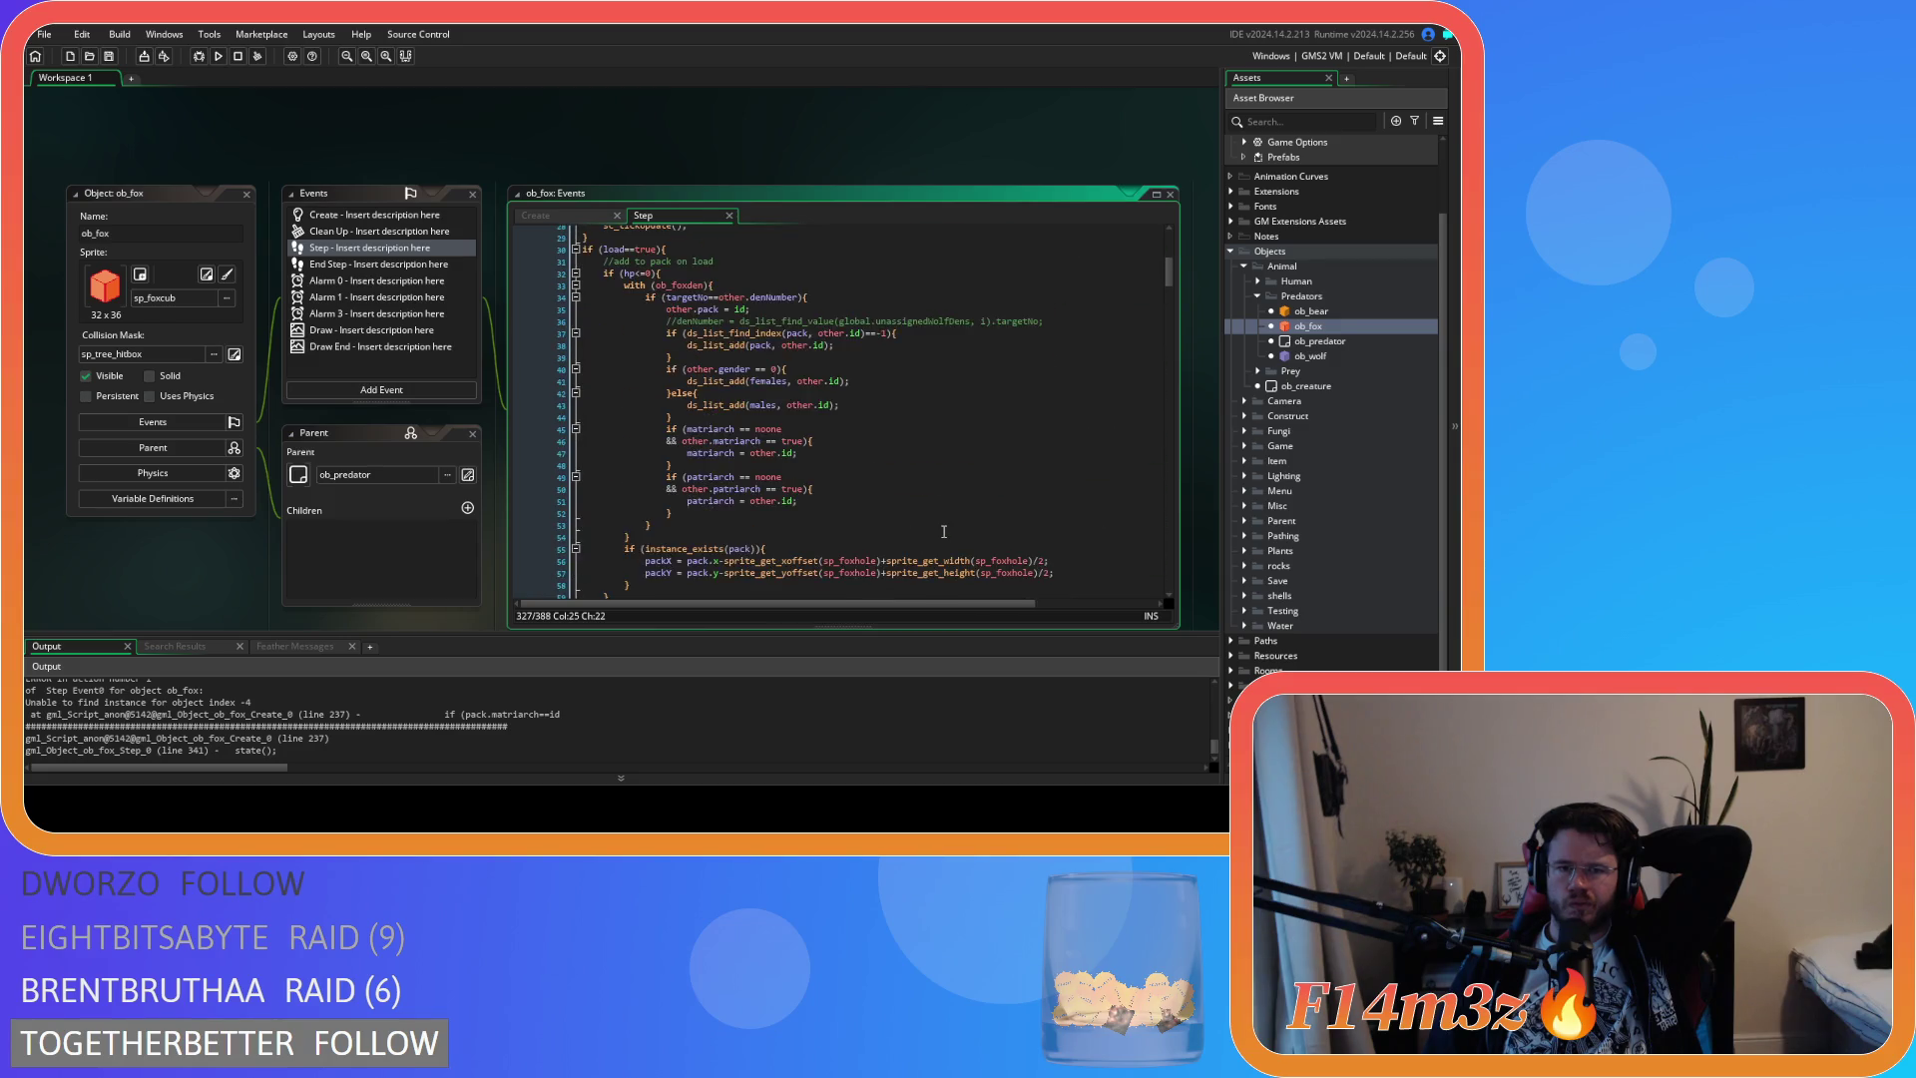
scroll(943, 530, up, 2)
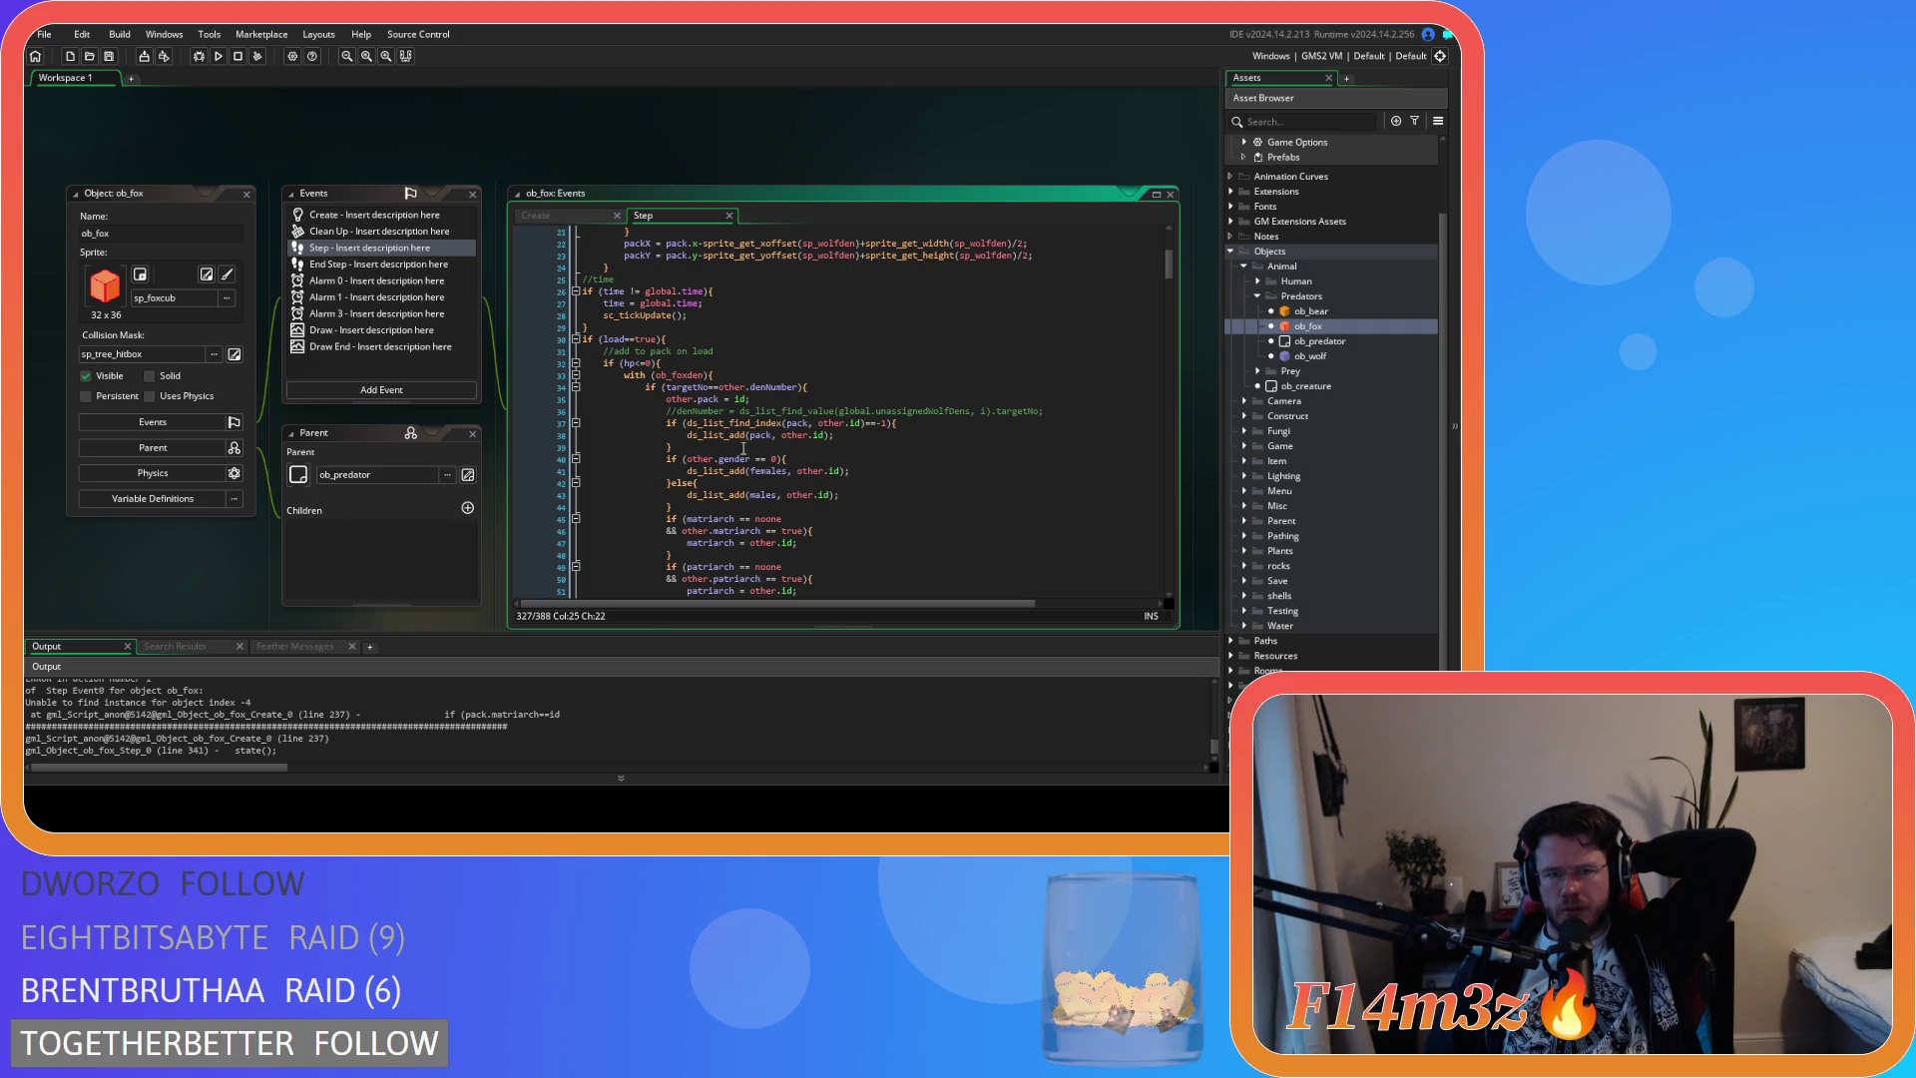
Change ob_fox's line 32 condition to hp>0, then open ob_wolf
click(632, 363)
drag(632, 363, 647, 363)
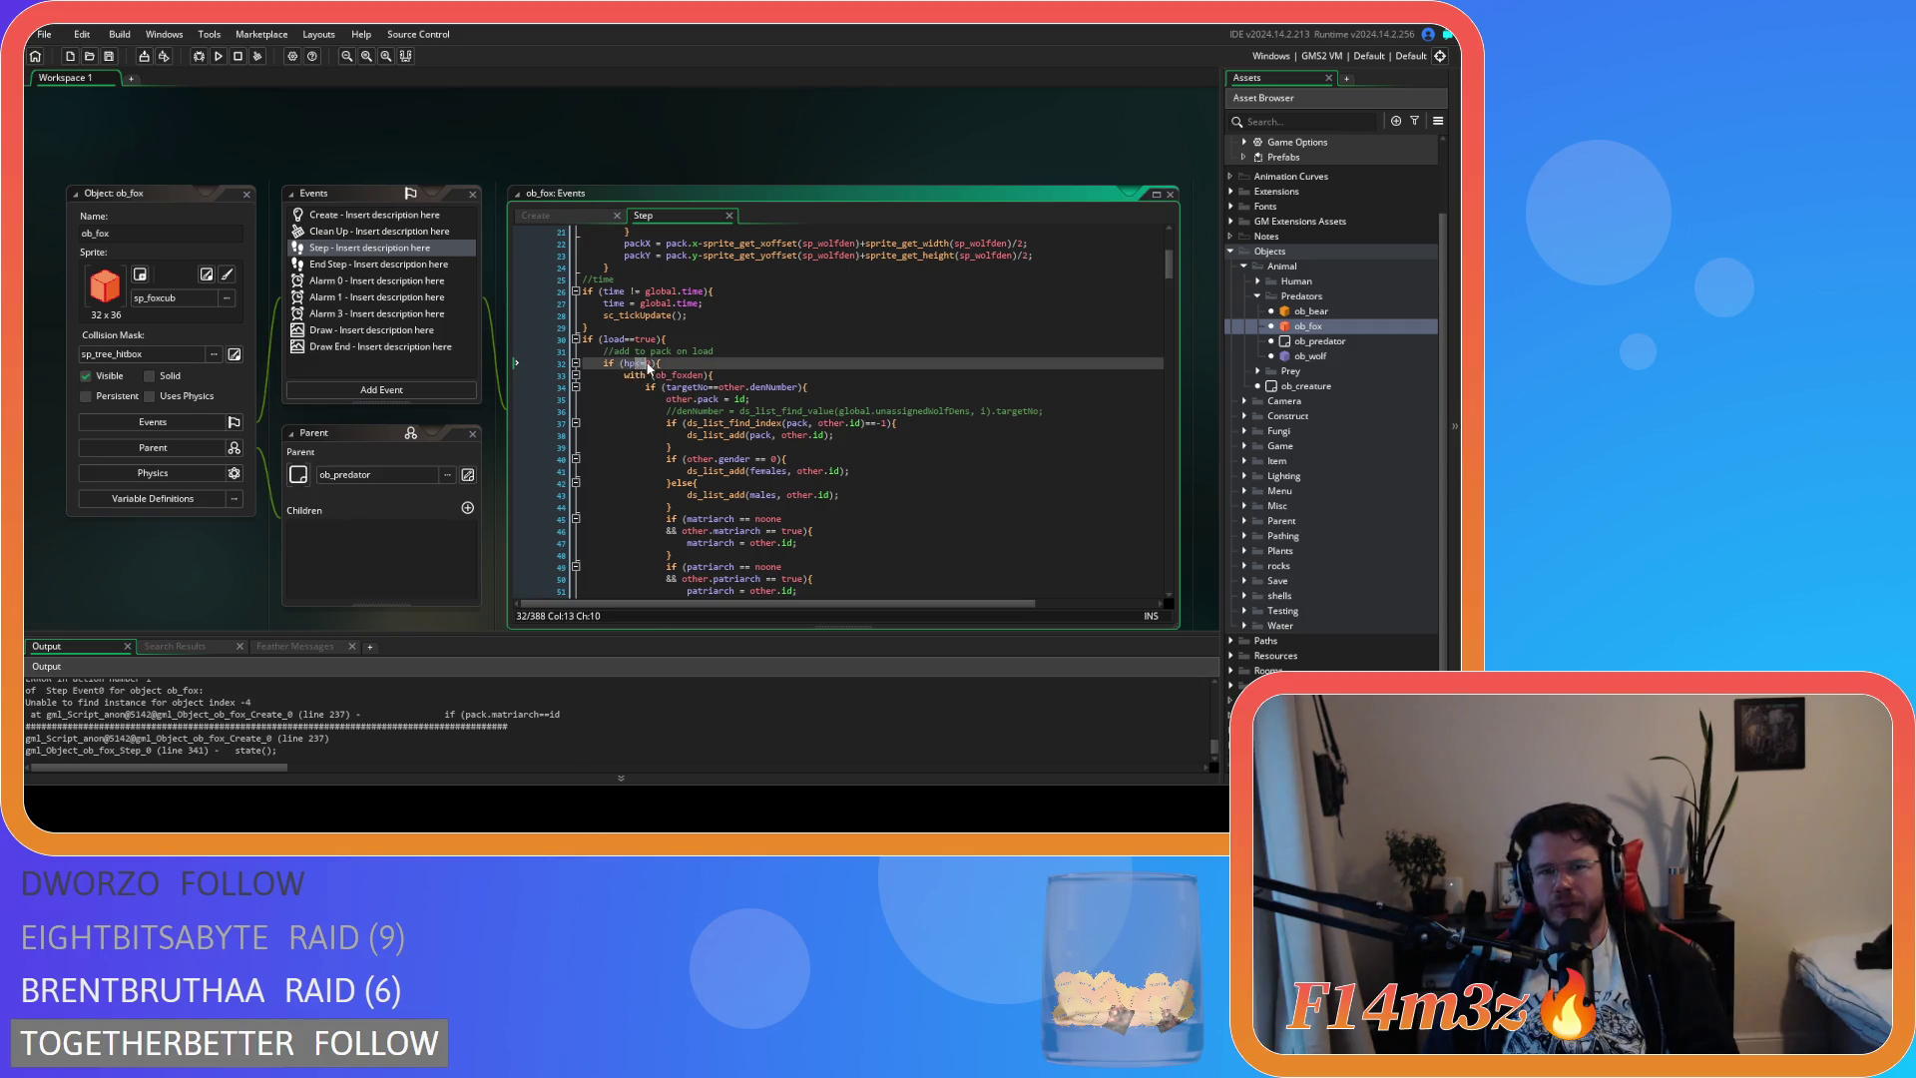
text(p>0)
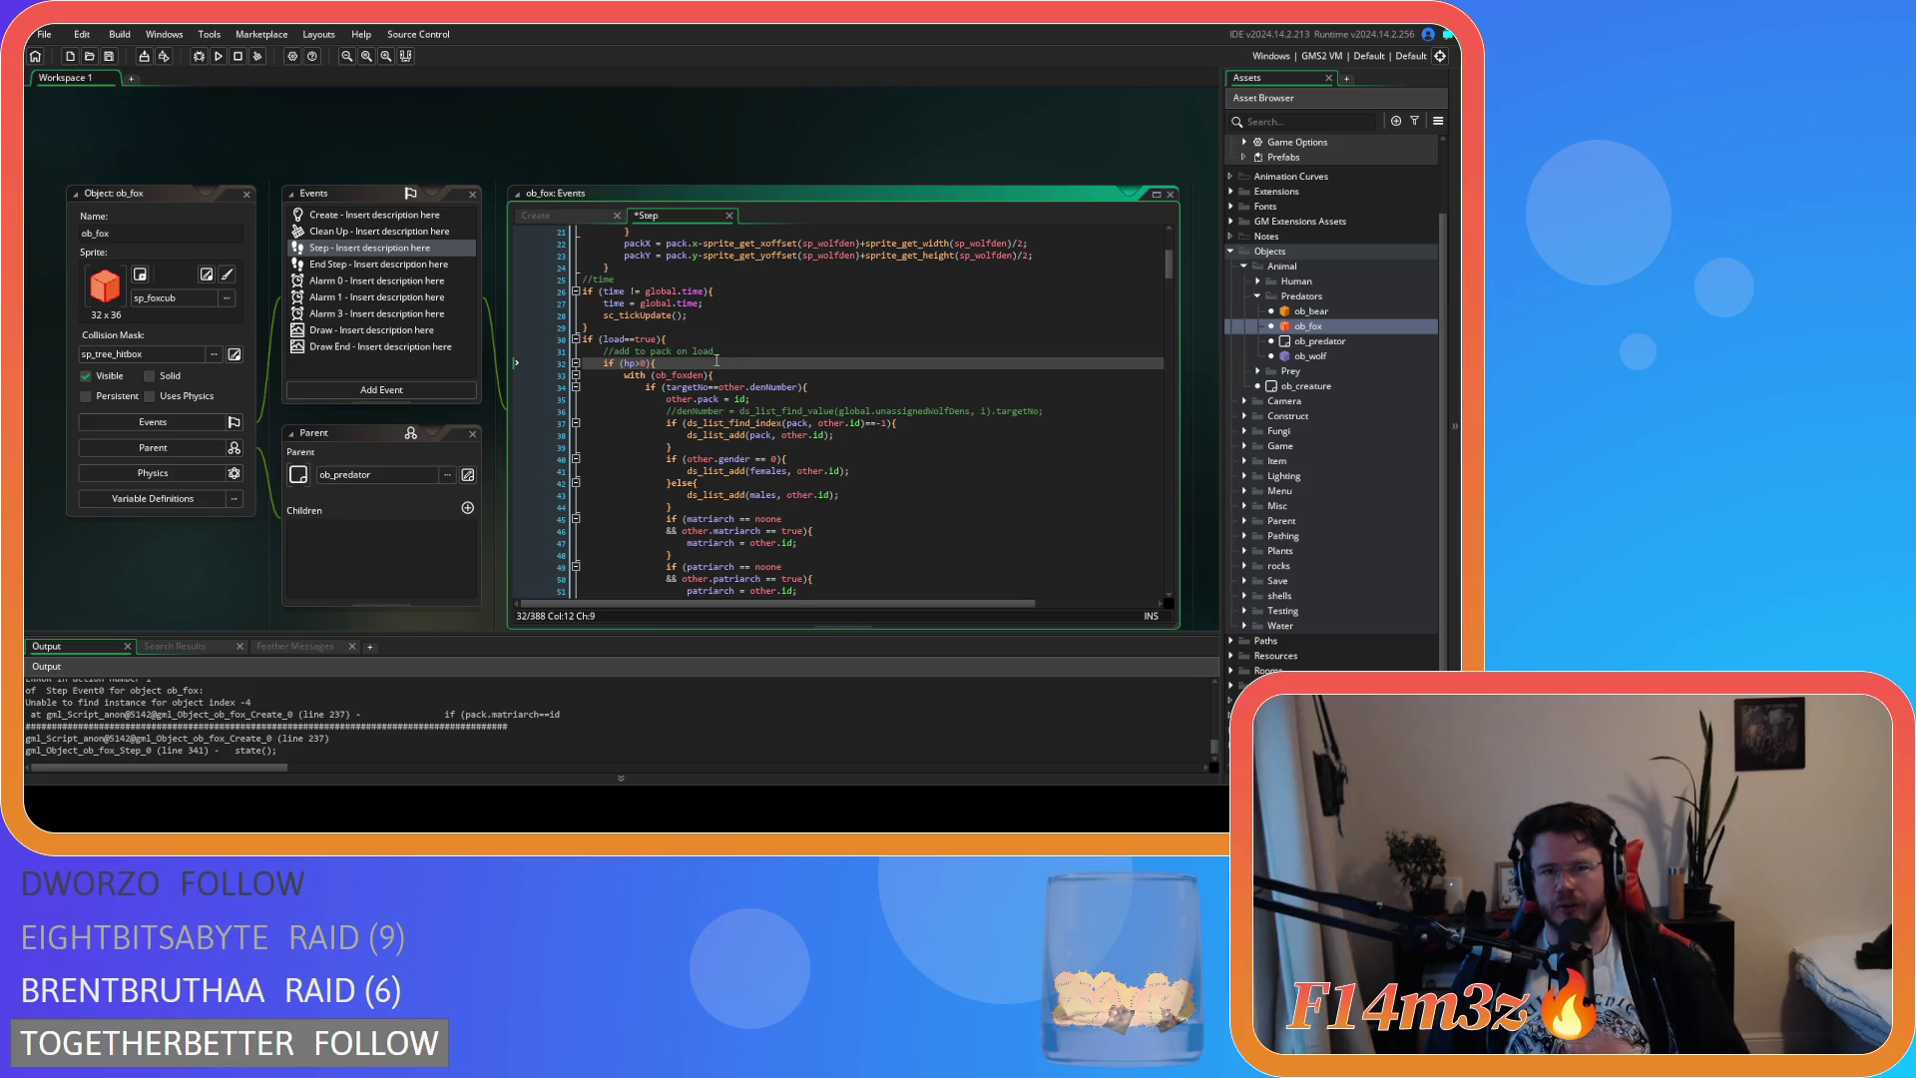
click(623, 363)
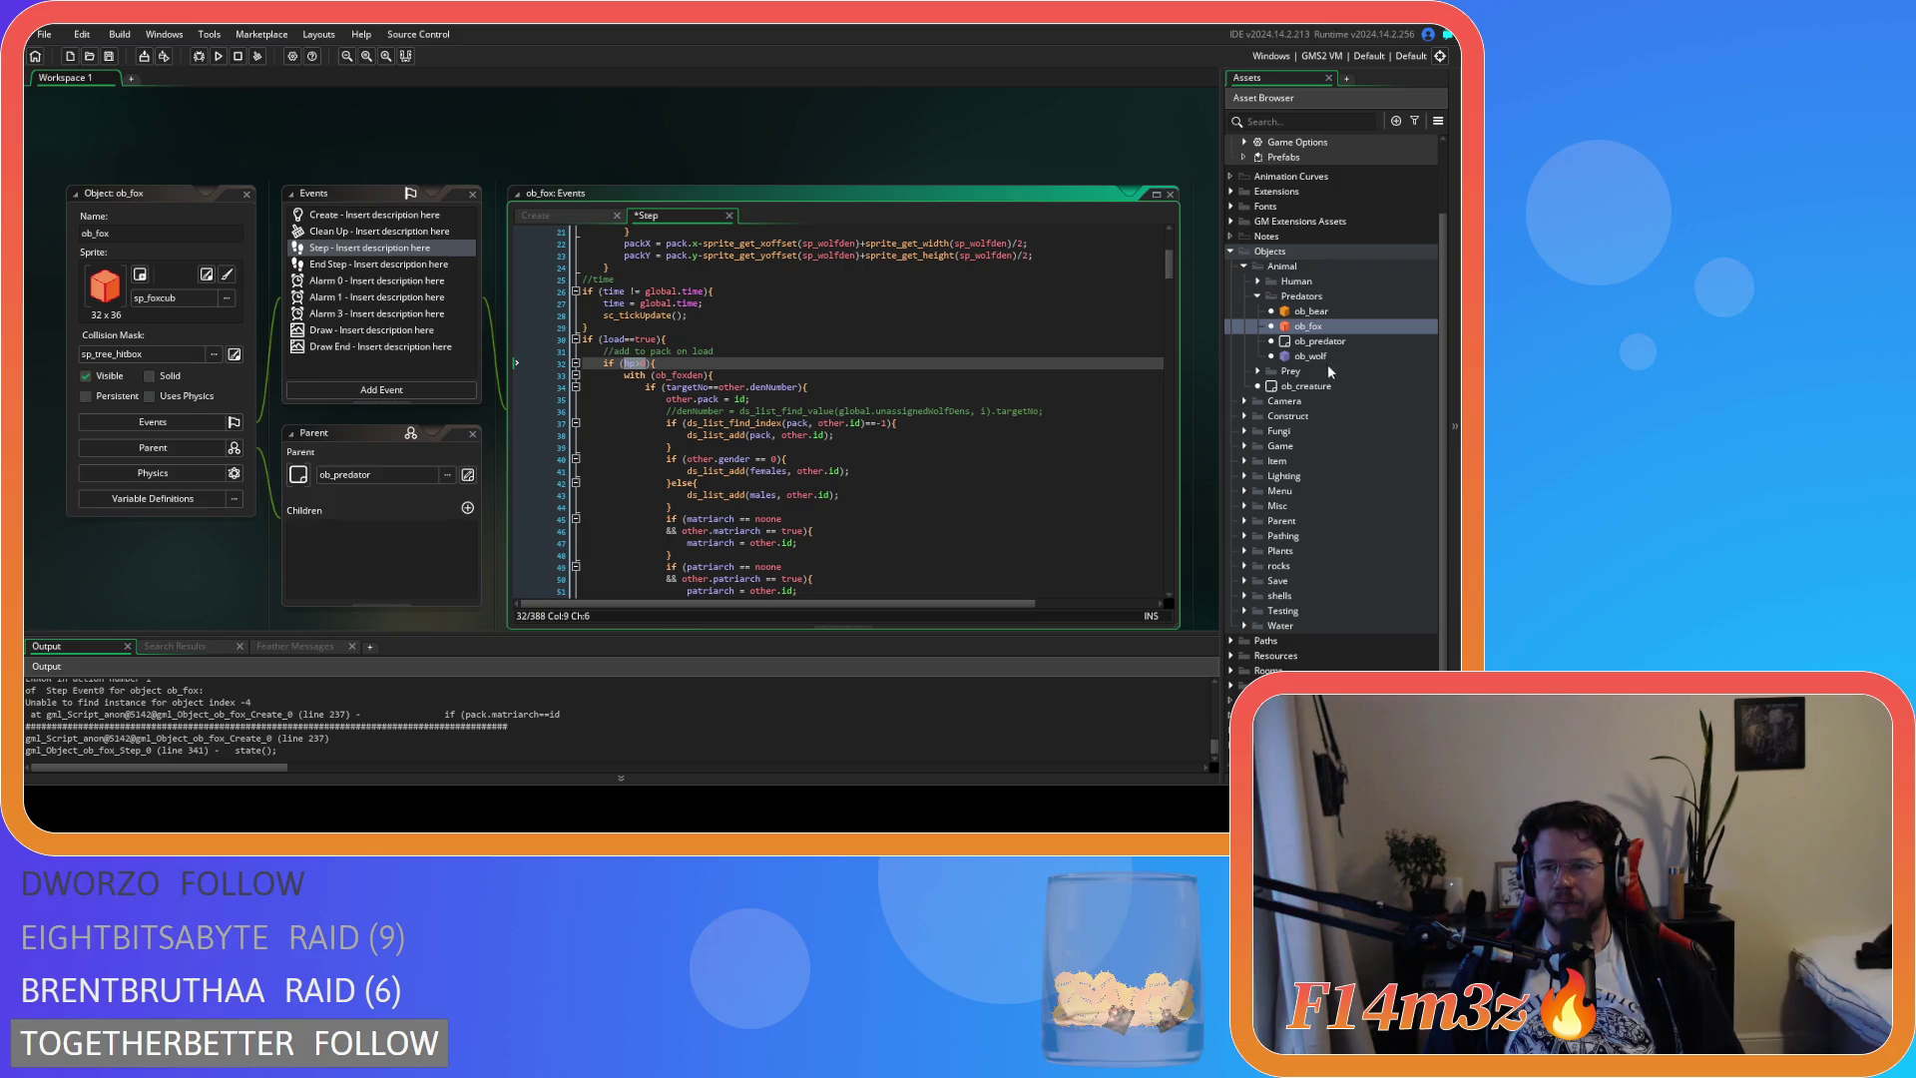
double_click(1287, 356)
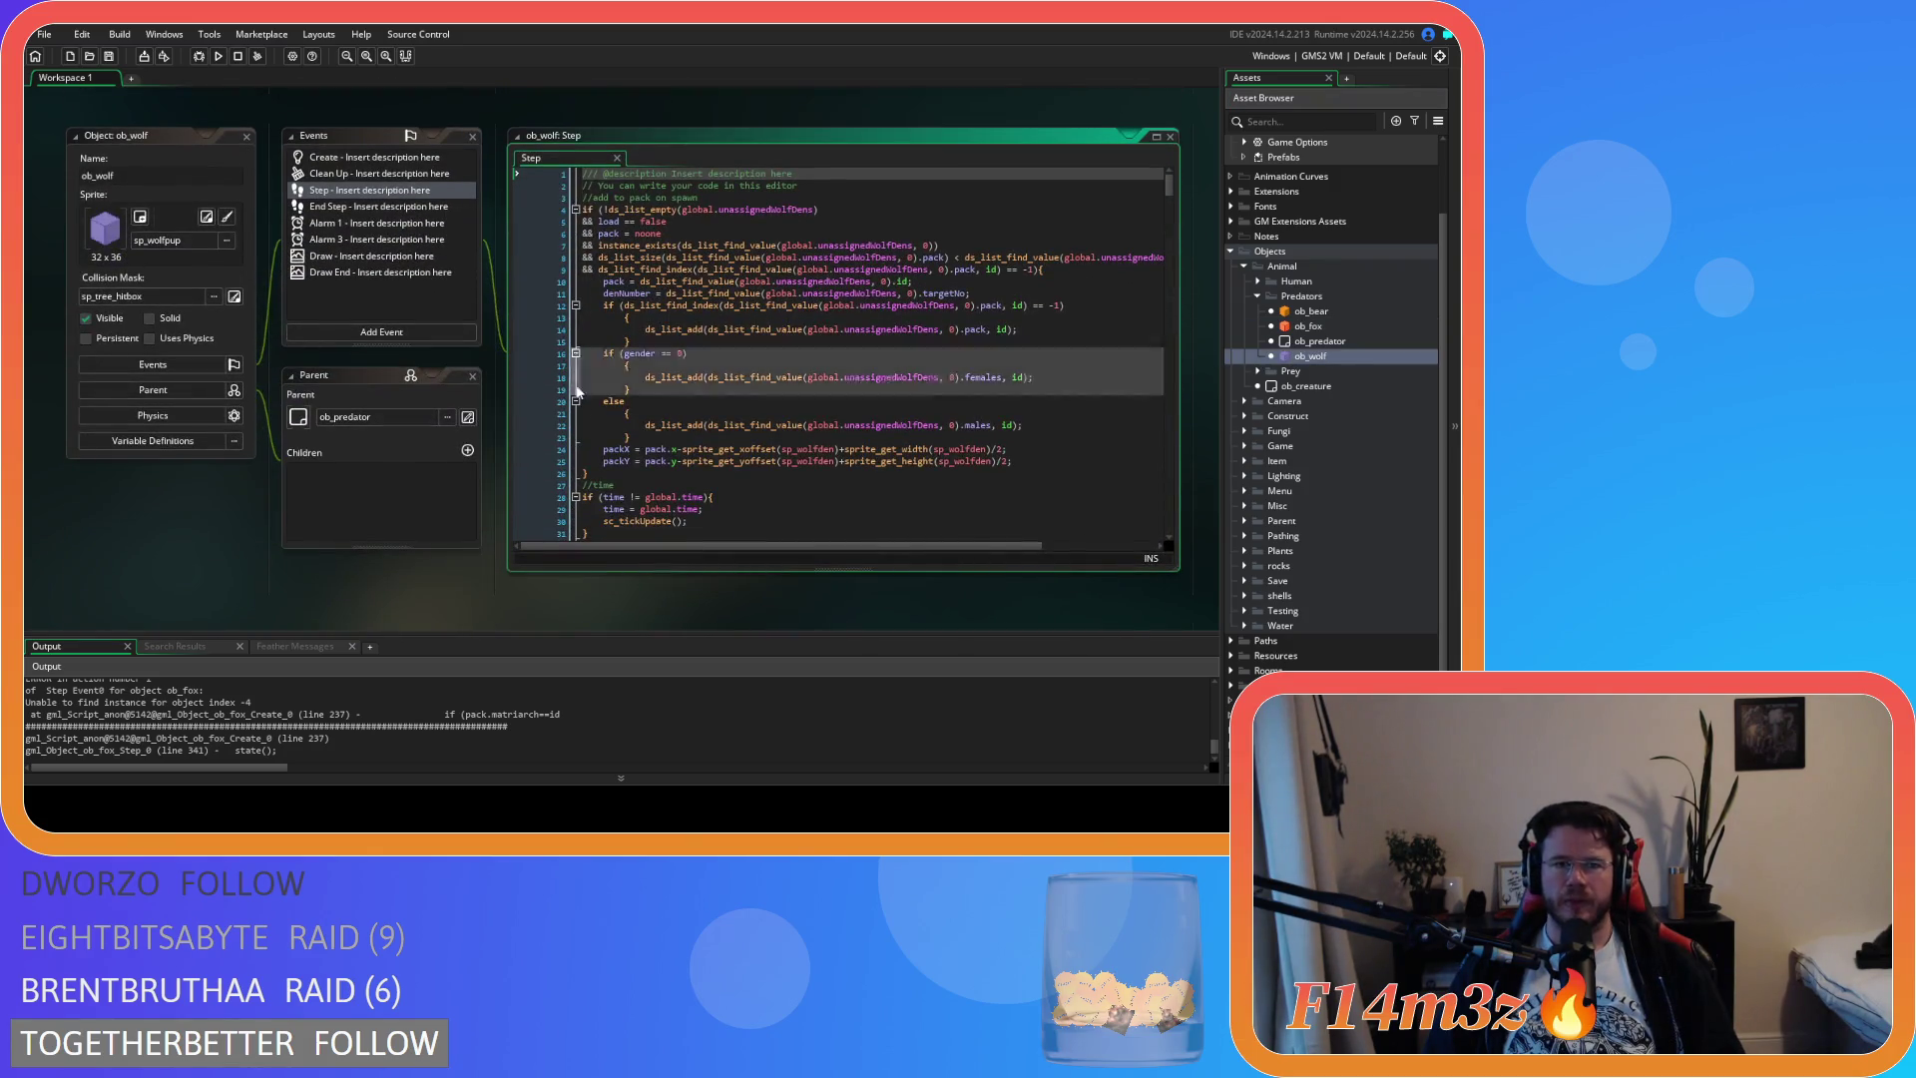
Change ob_wolf's line 34 check to if (hp>0) and save
scroll(753, 412, down, 15)
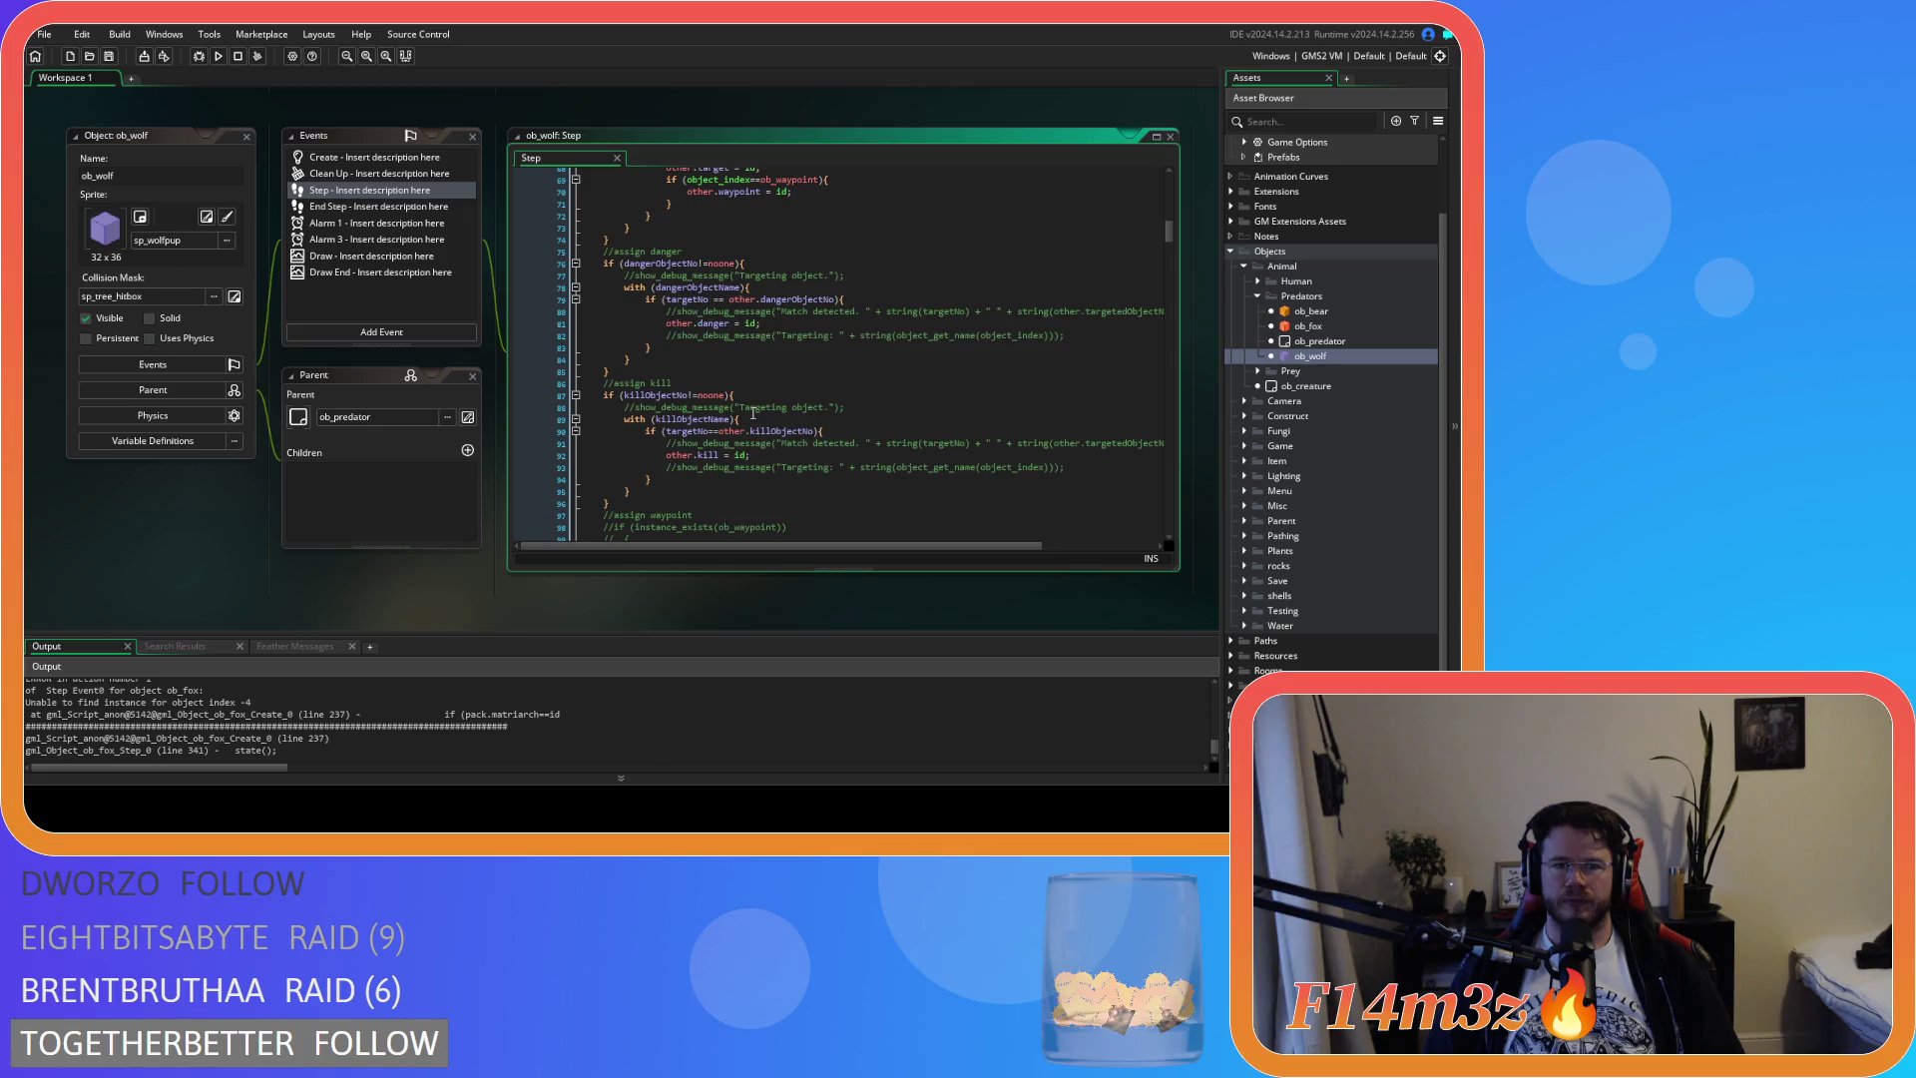
scroll(753, 412, up, 20)
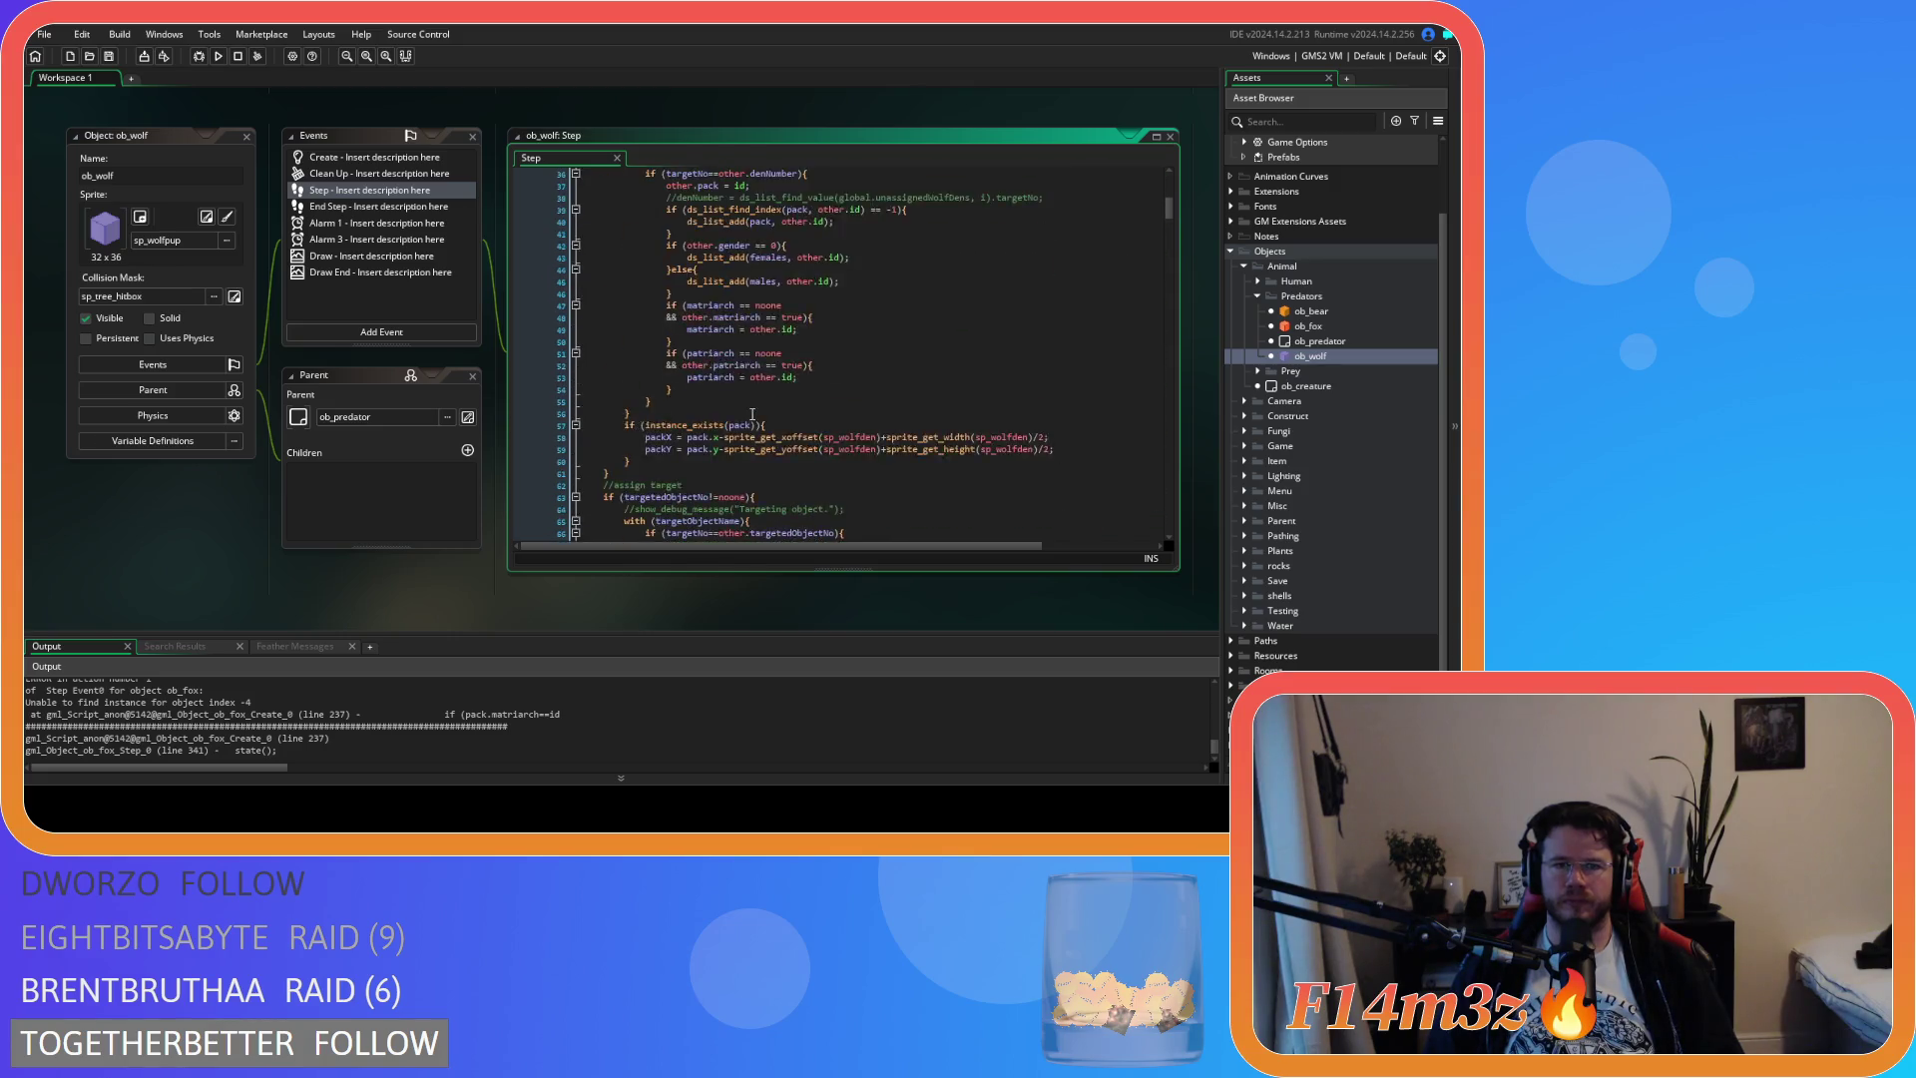
click(639, 358)
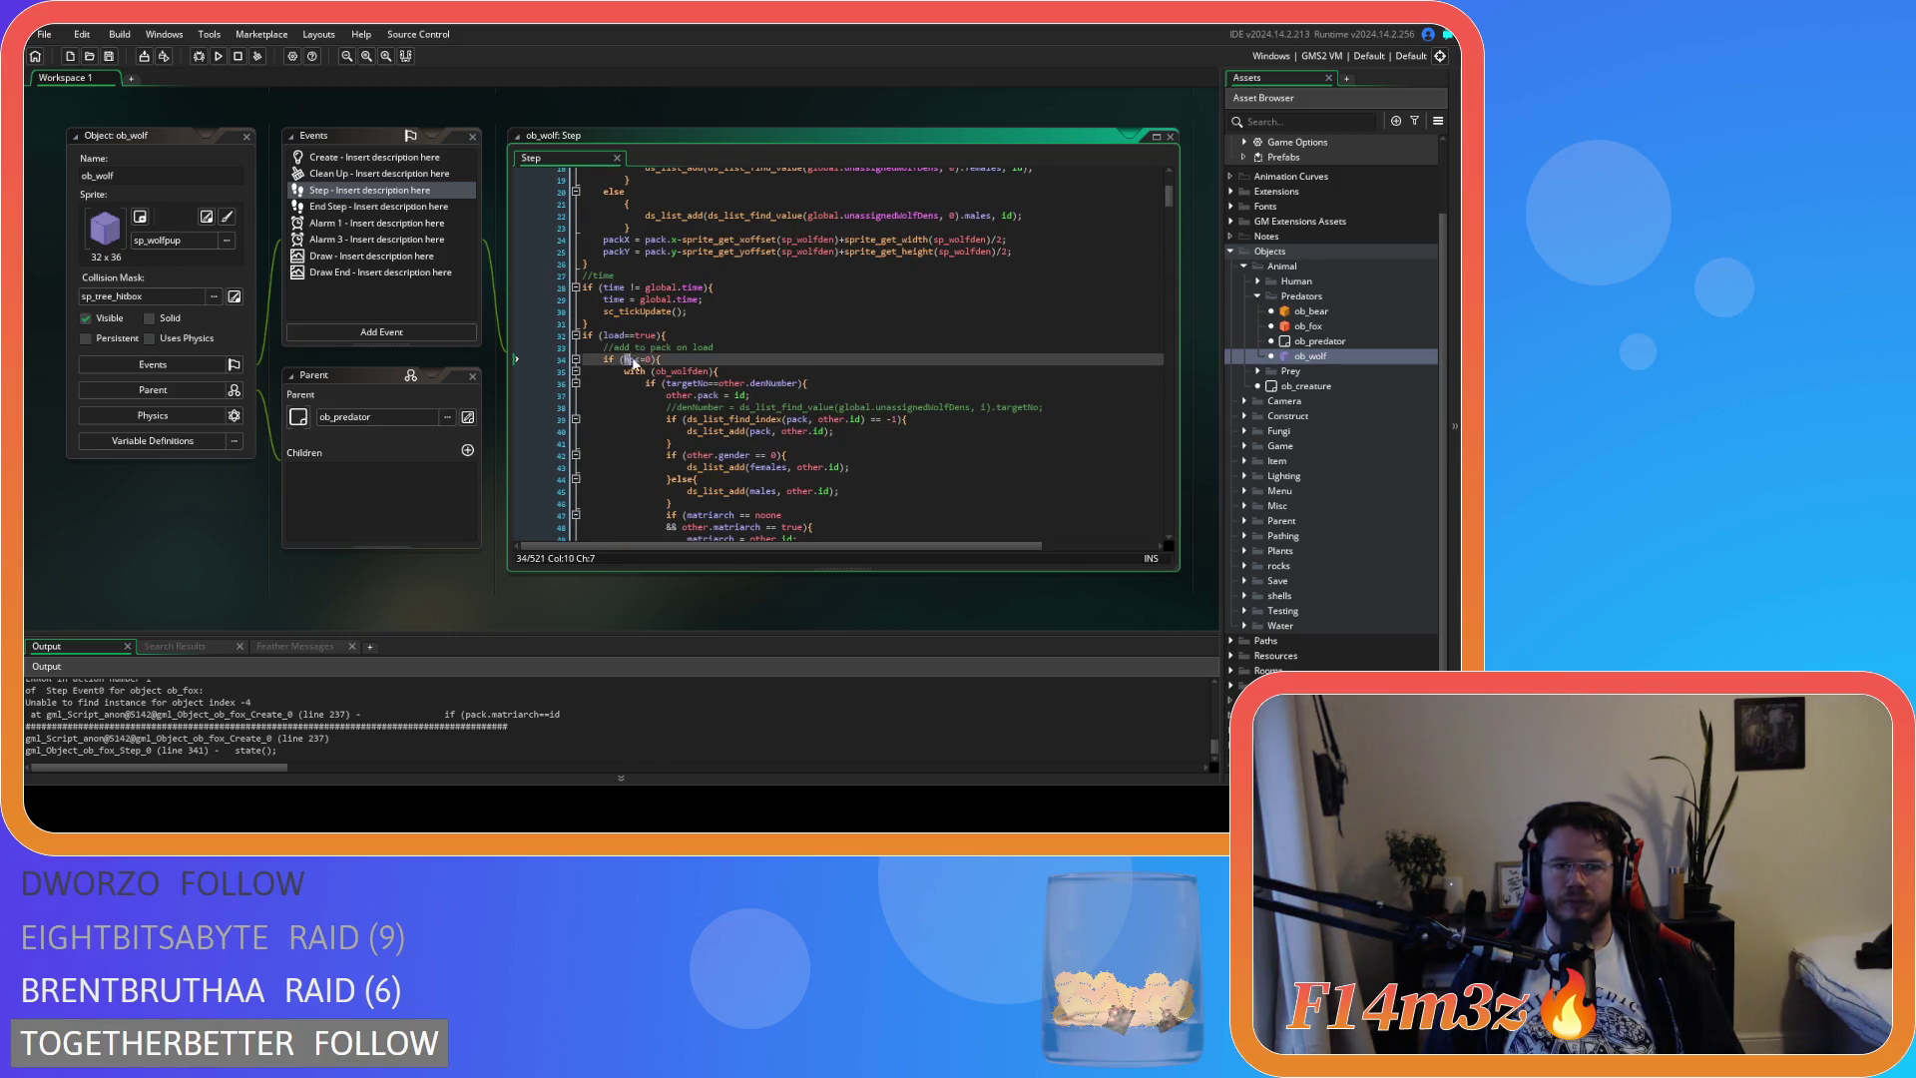
key(Delete)
key(Delete)
text(>)
key(ctrl+s)
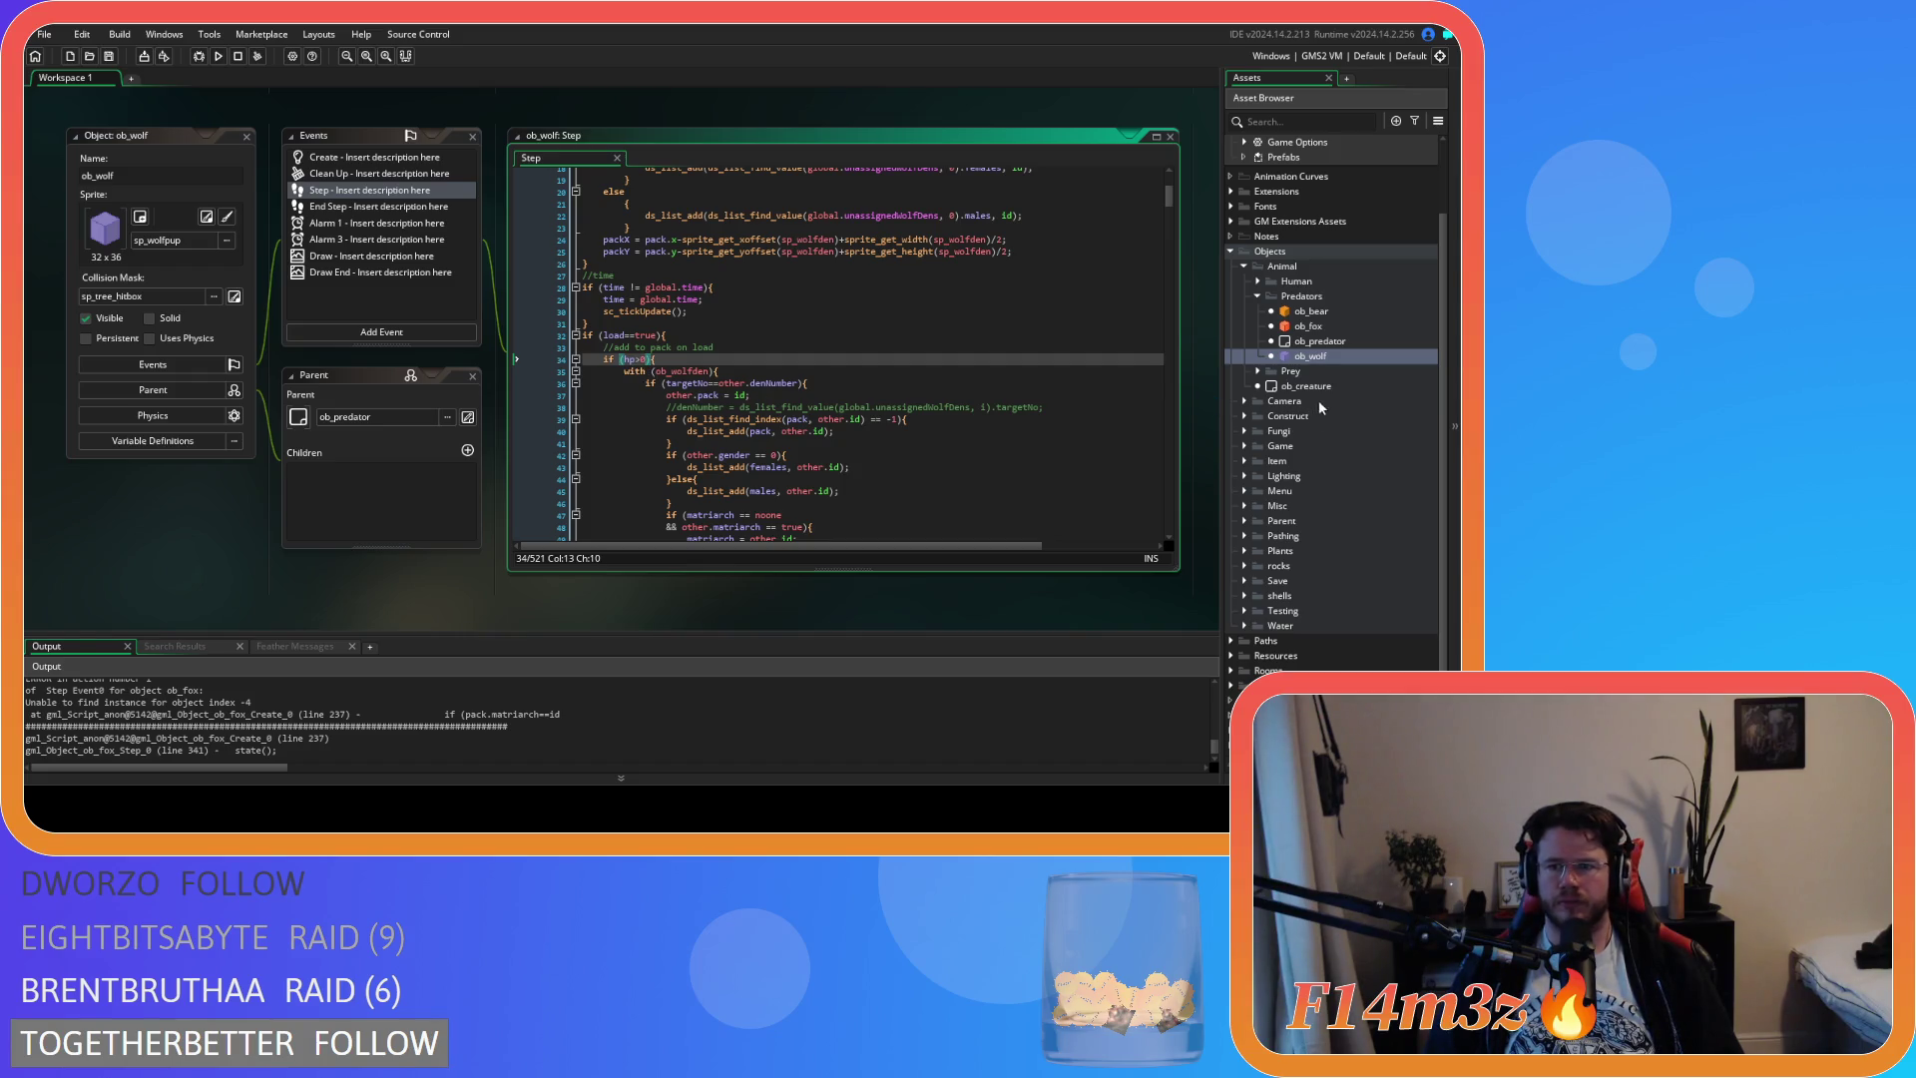
Change ob_deer's line 22 hp<=0 to hp>0 and build with F5
click(1257, 370)
click(1309, 386)
double_click(1307, 387)
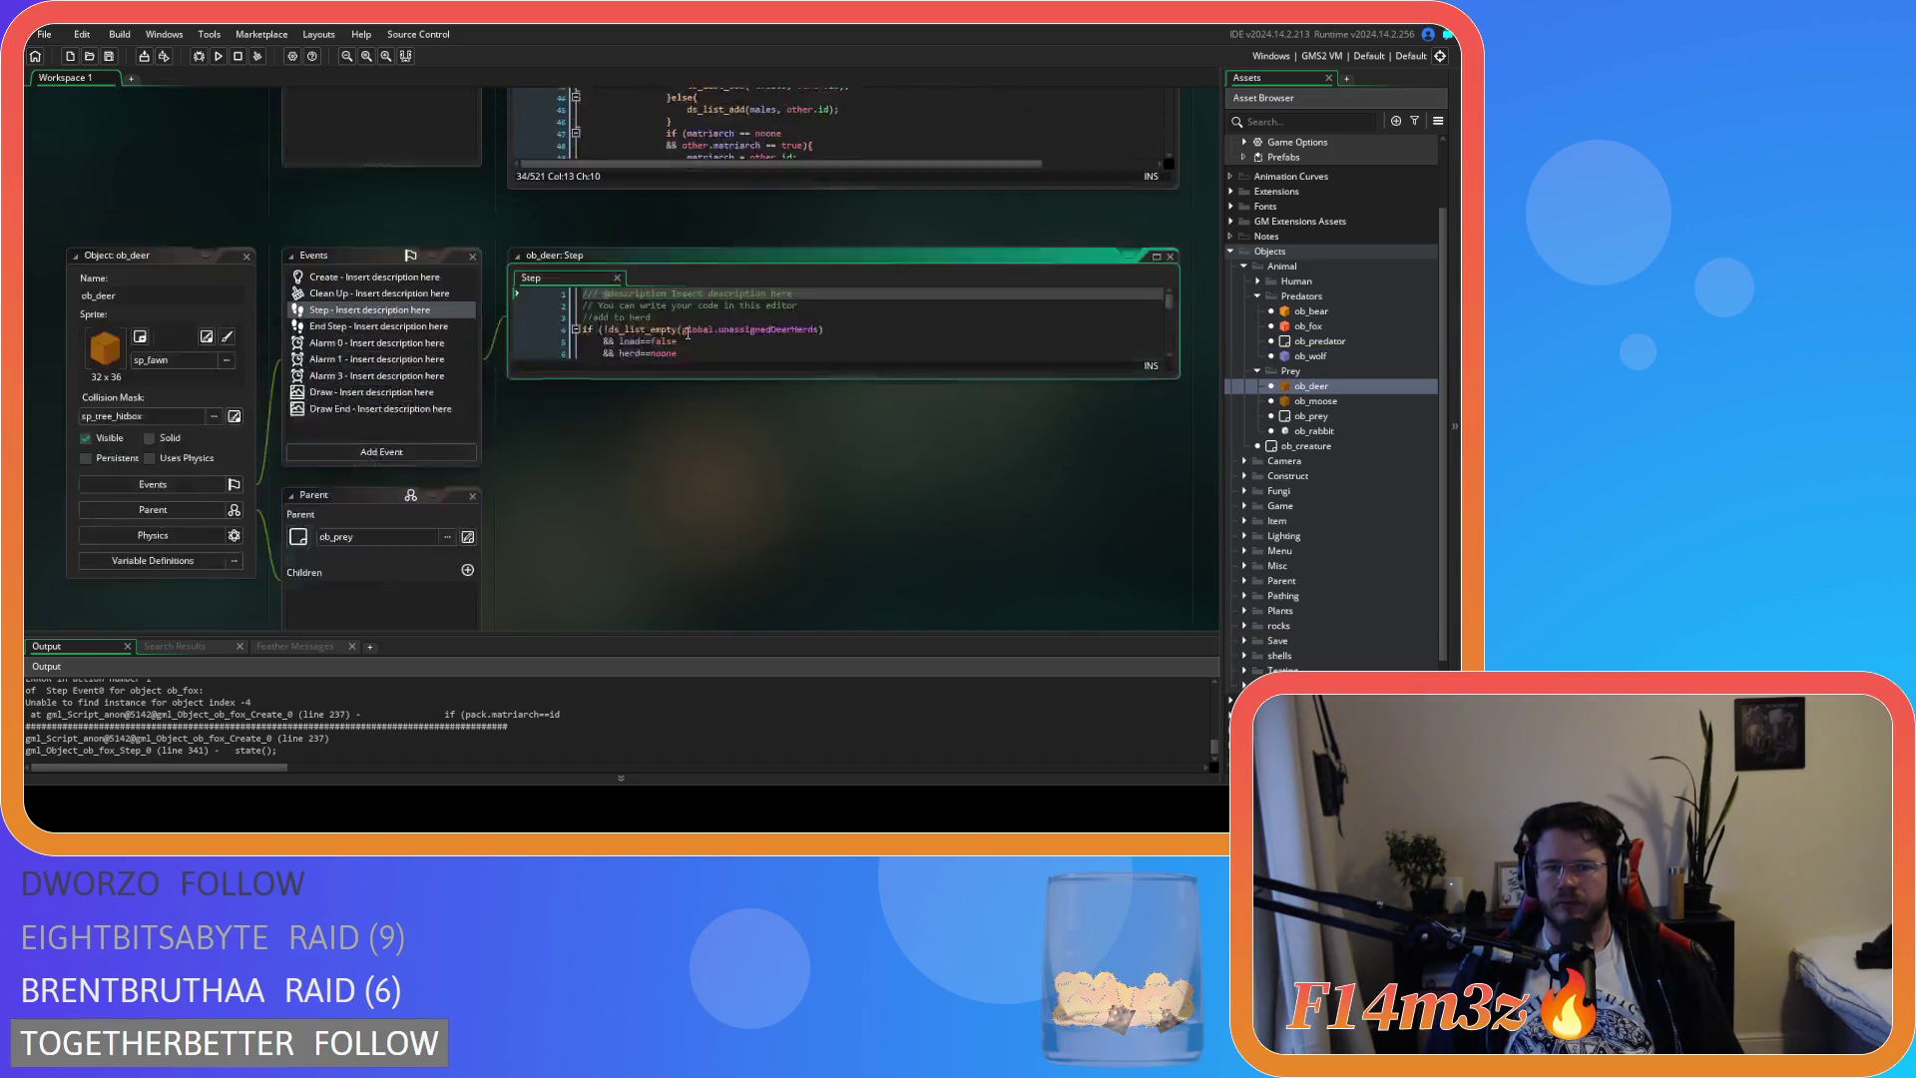
drag(620, 276, 652, 284)
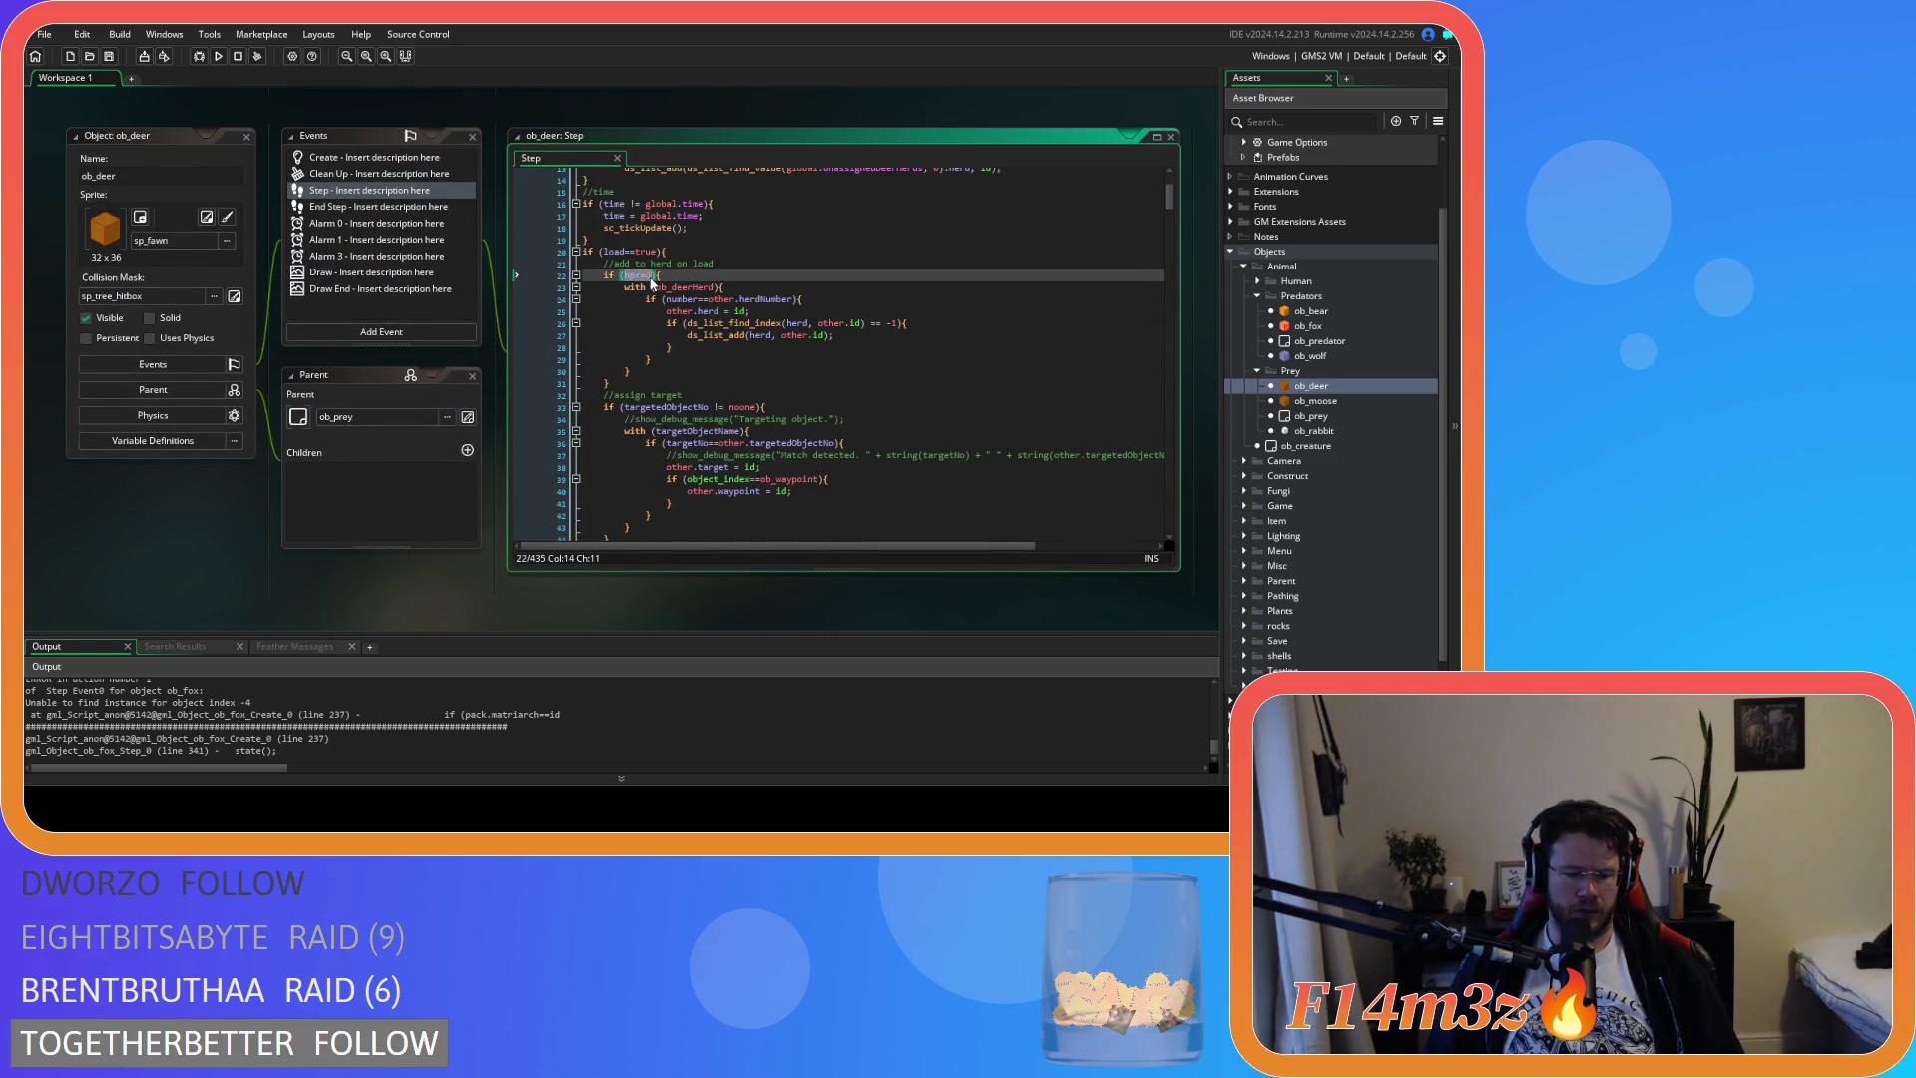
text(hp>0)
key(F5)
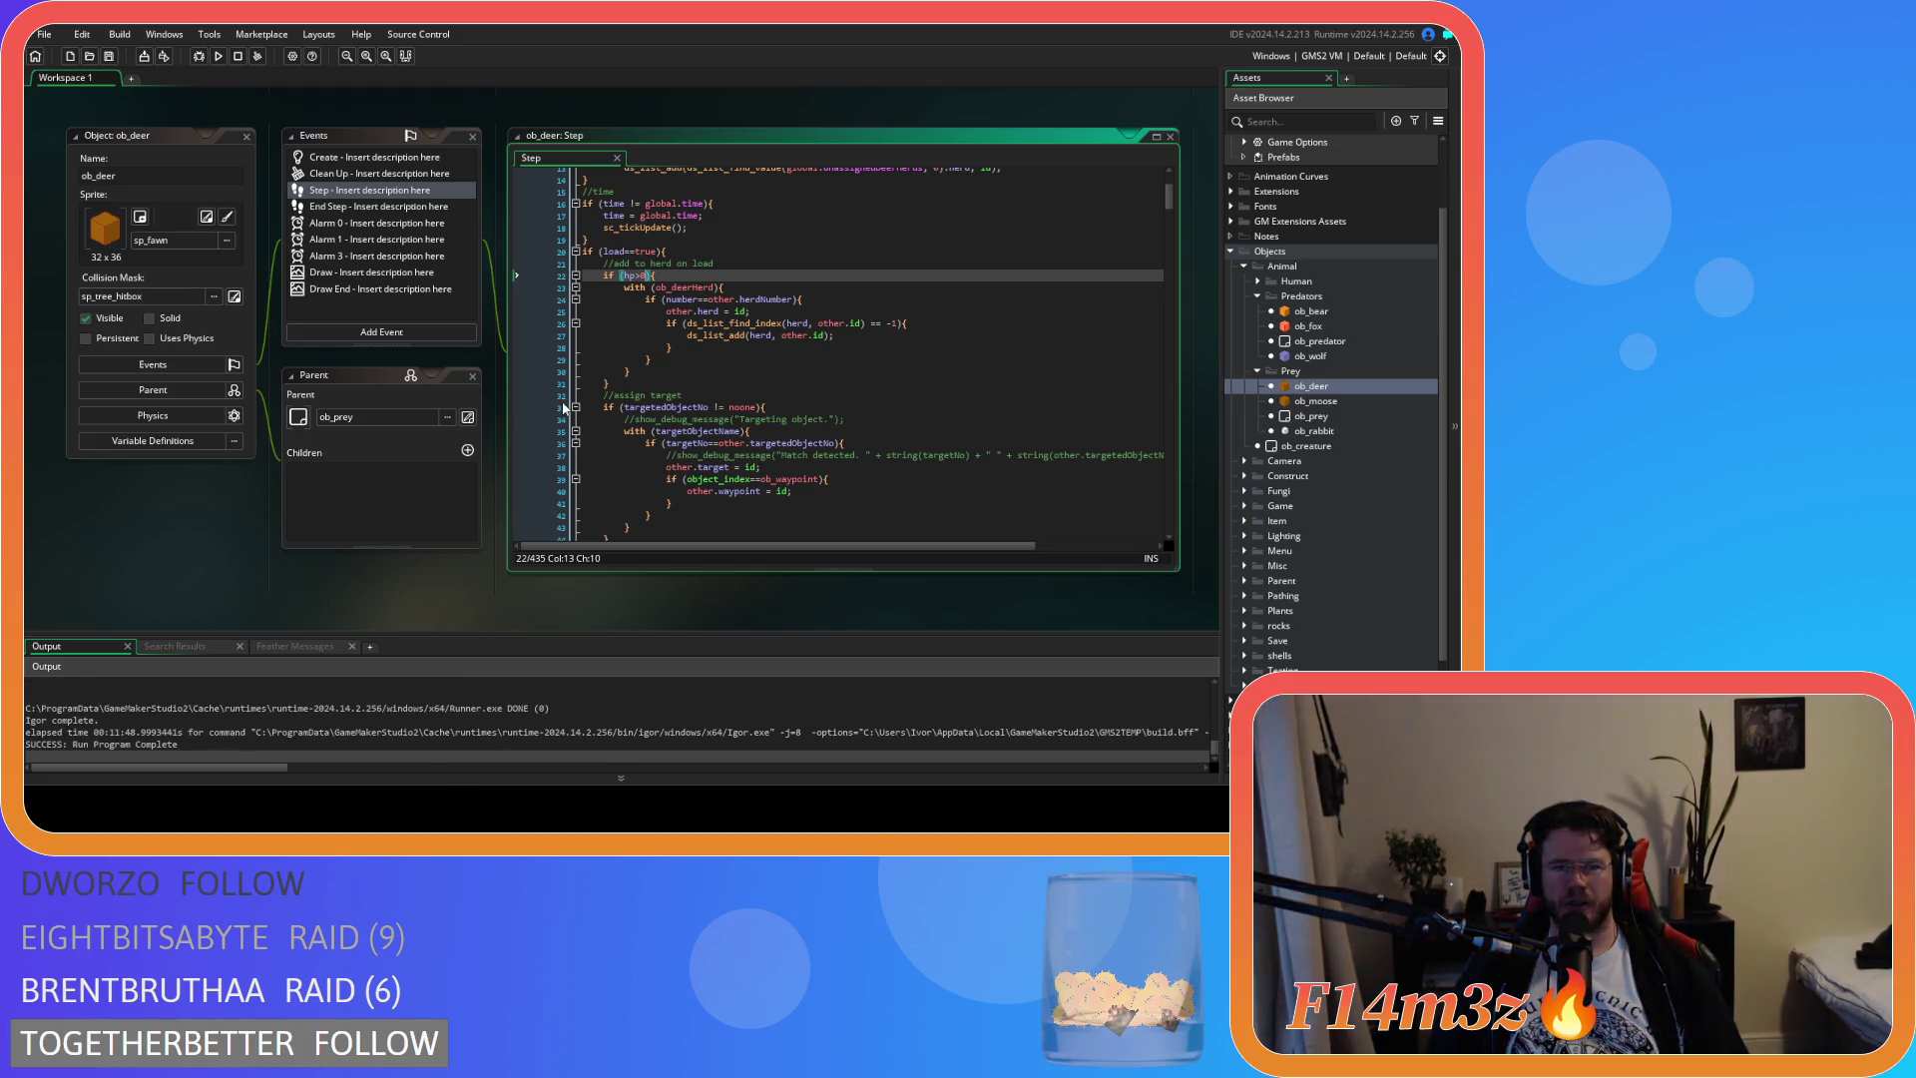
Collapse the Prey, Predators, Animal and Objects folders in the asset tree
click(715, 407)
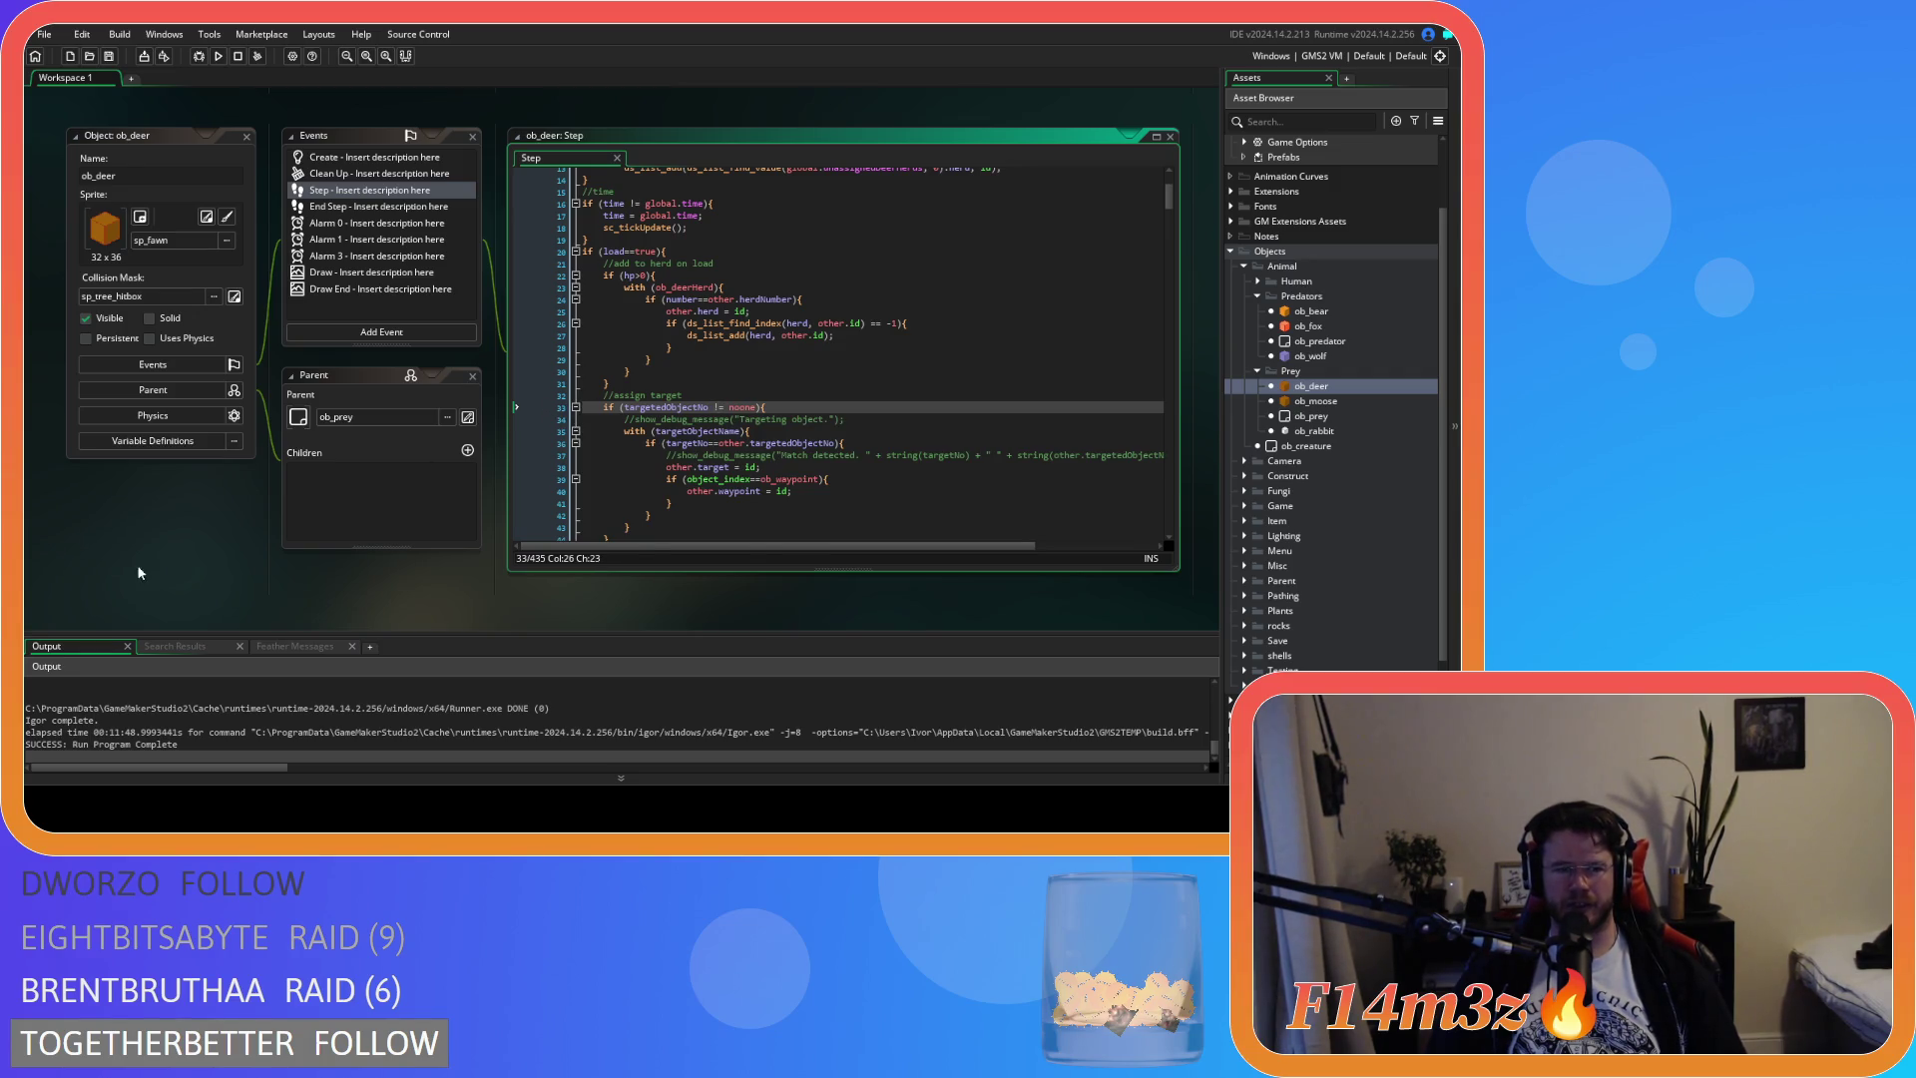
click(1258, 370)
click(1258, 297)
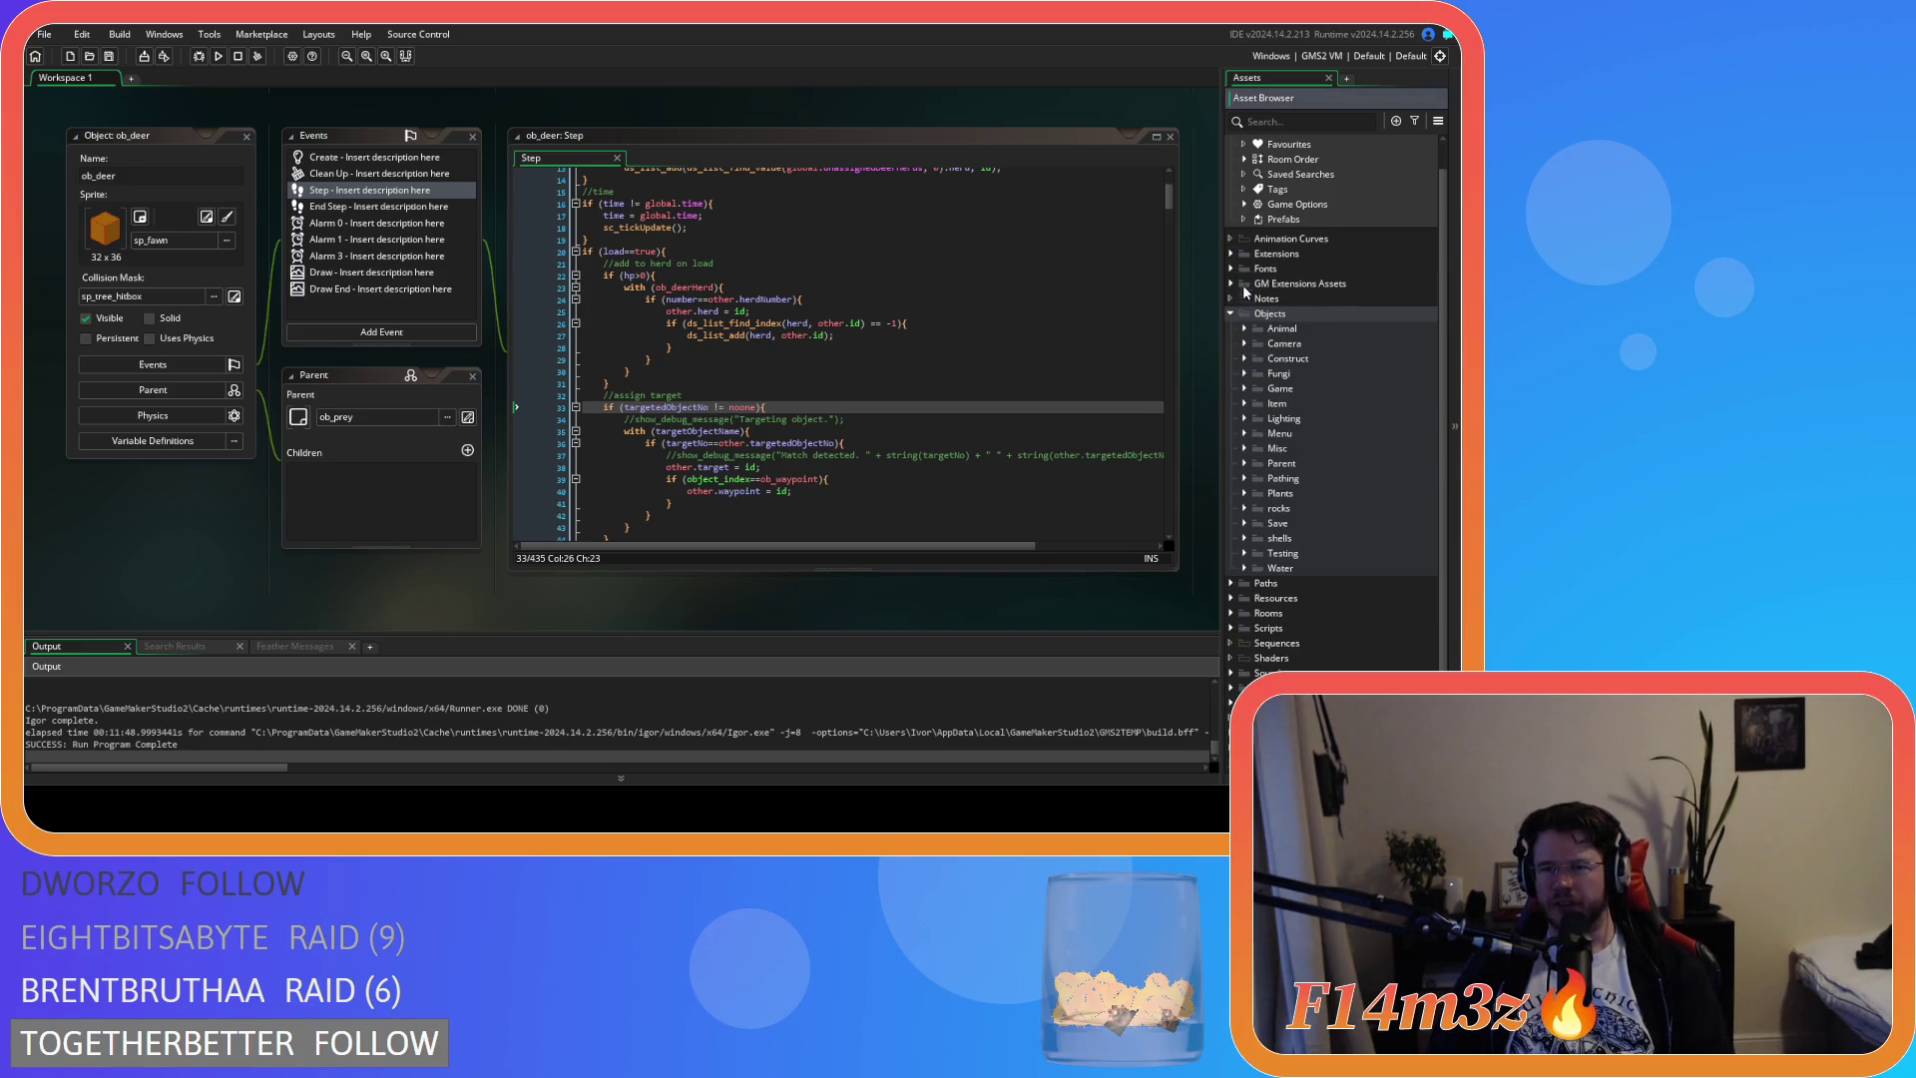
click(1231, 319)
Close all workspace windows via Windows > Close All and expand the Scripts folder
right_click(463, 101)
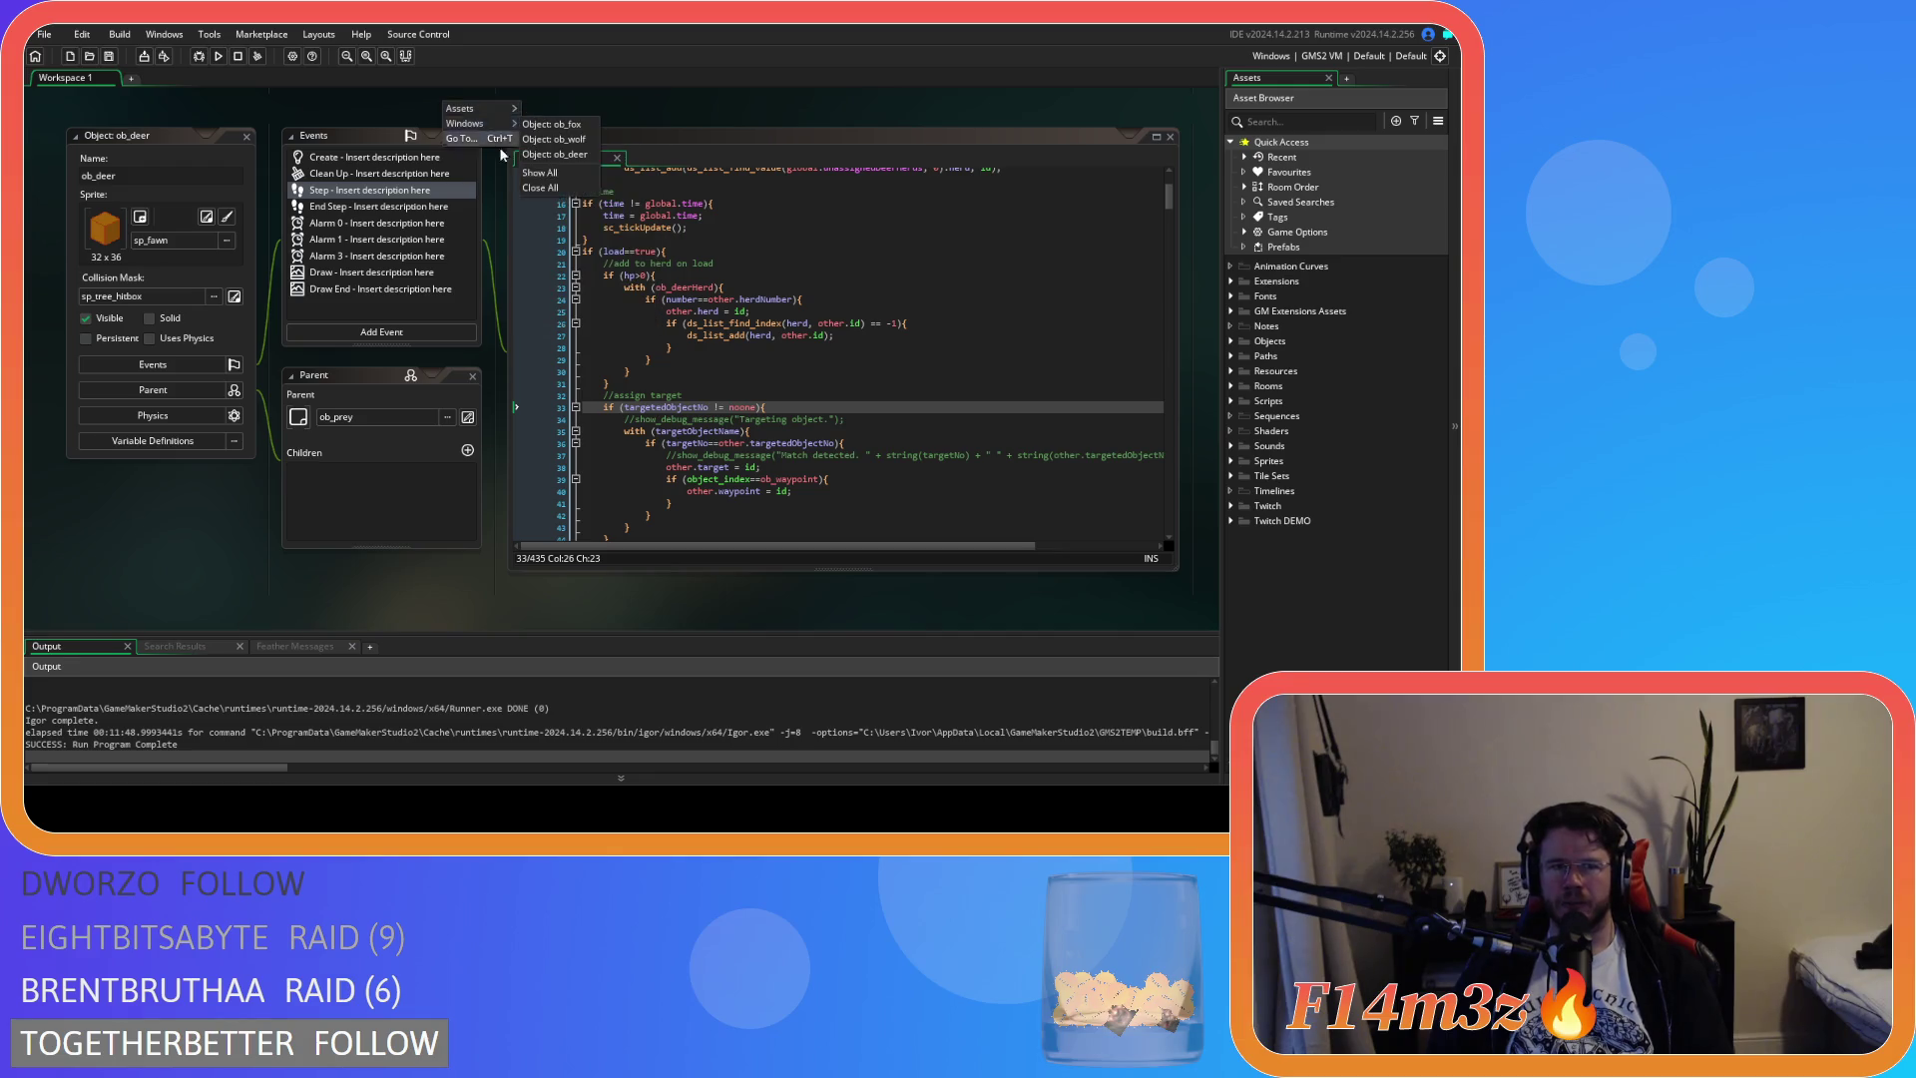
click(554, 192)
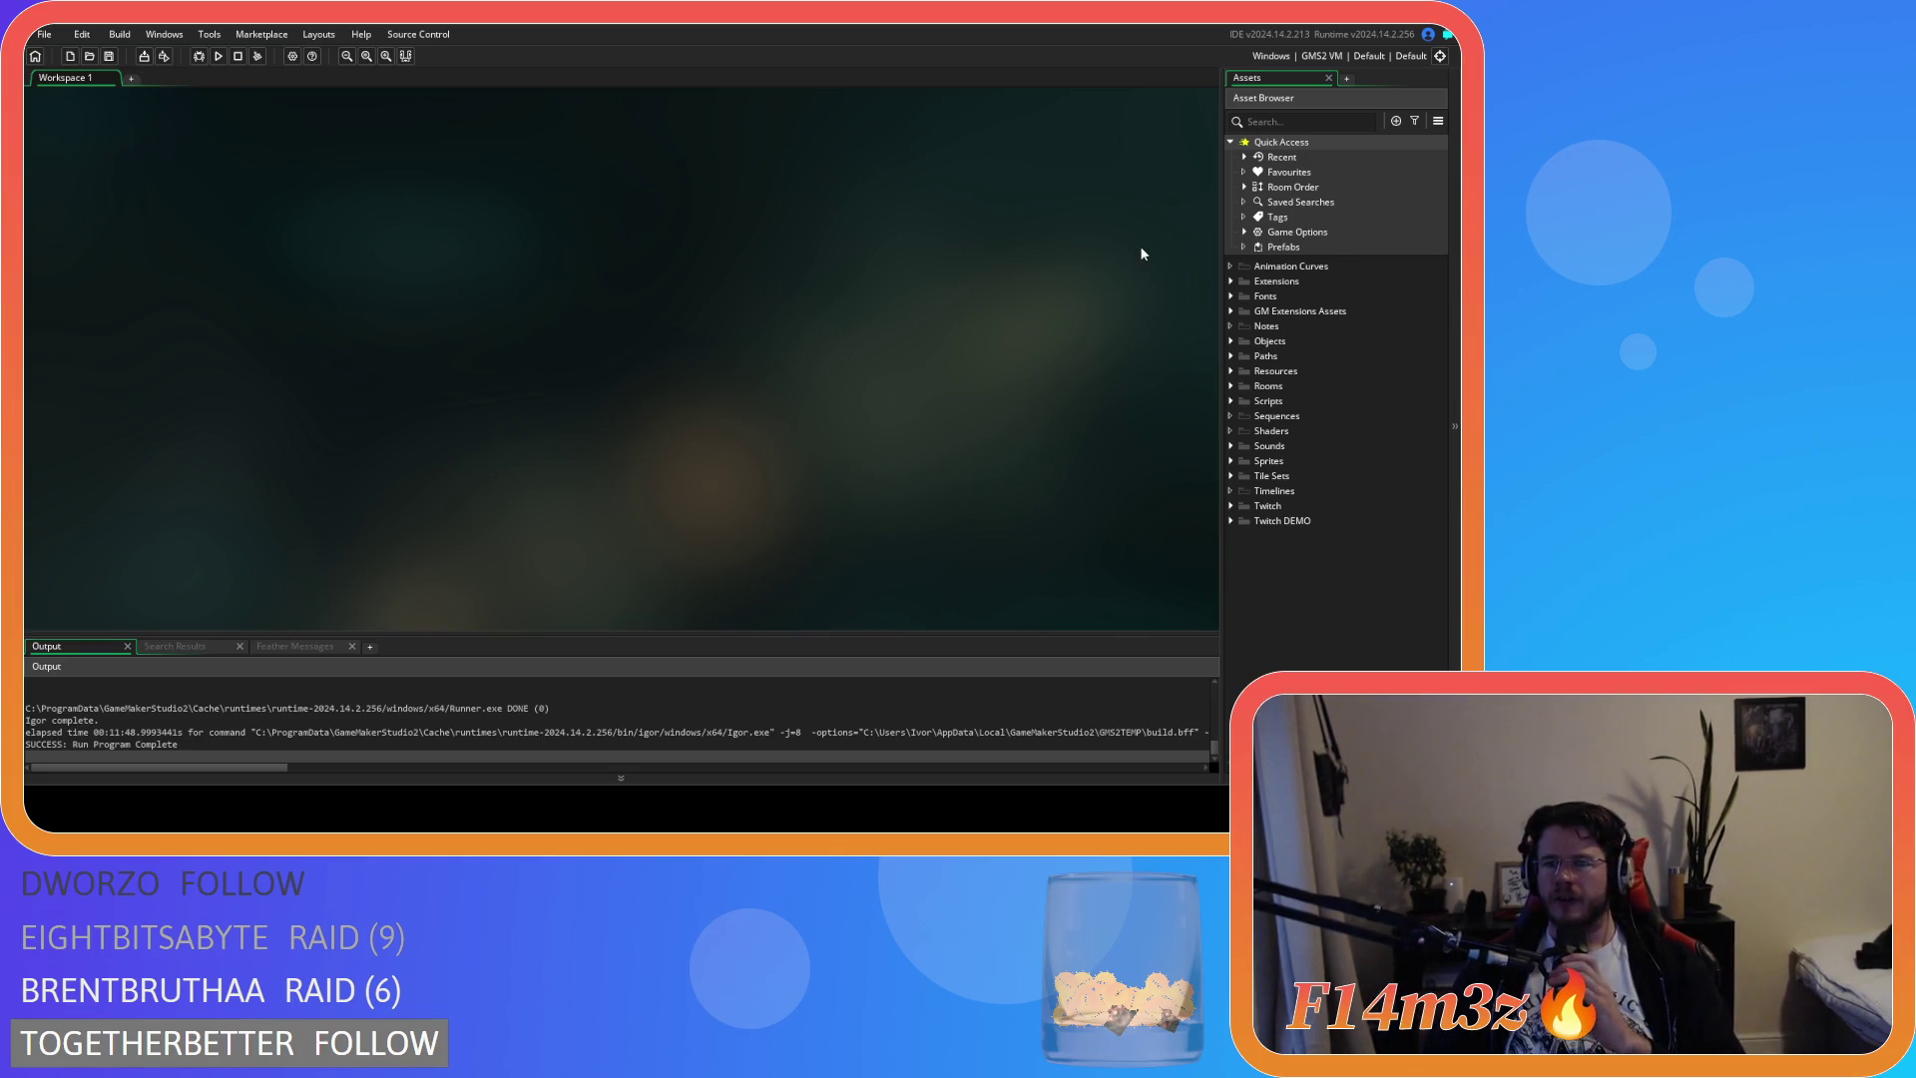
click(1231, 400)
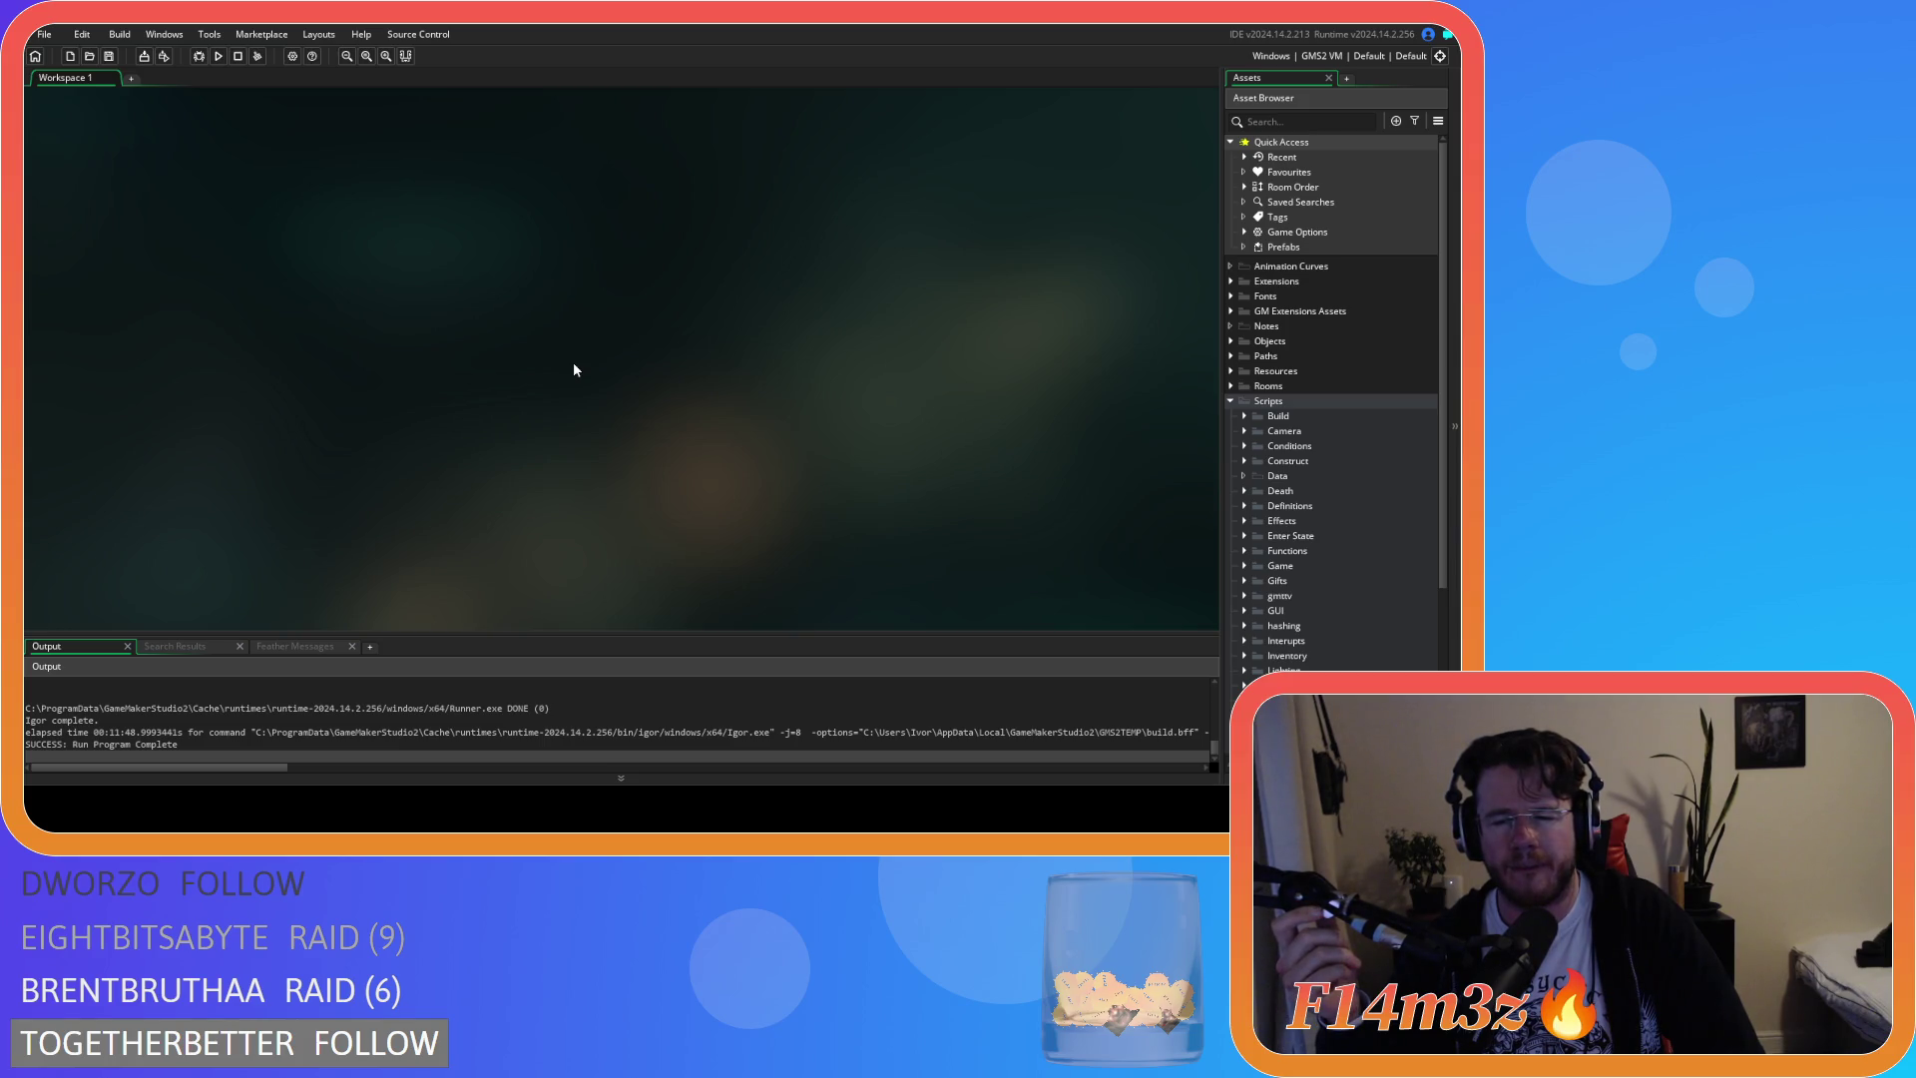
Re-expand Scripts and open the Miracles folder, listing sc_miracleCalm, sc_miracleFire and others
click(1230, 400)
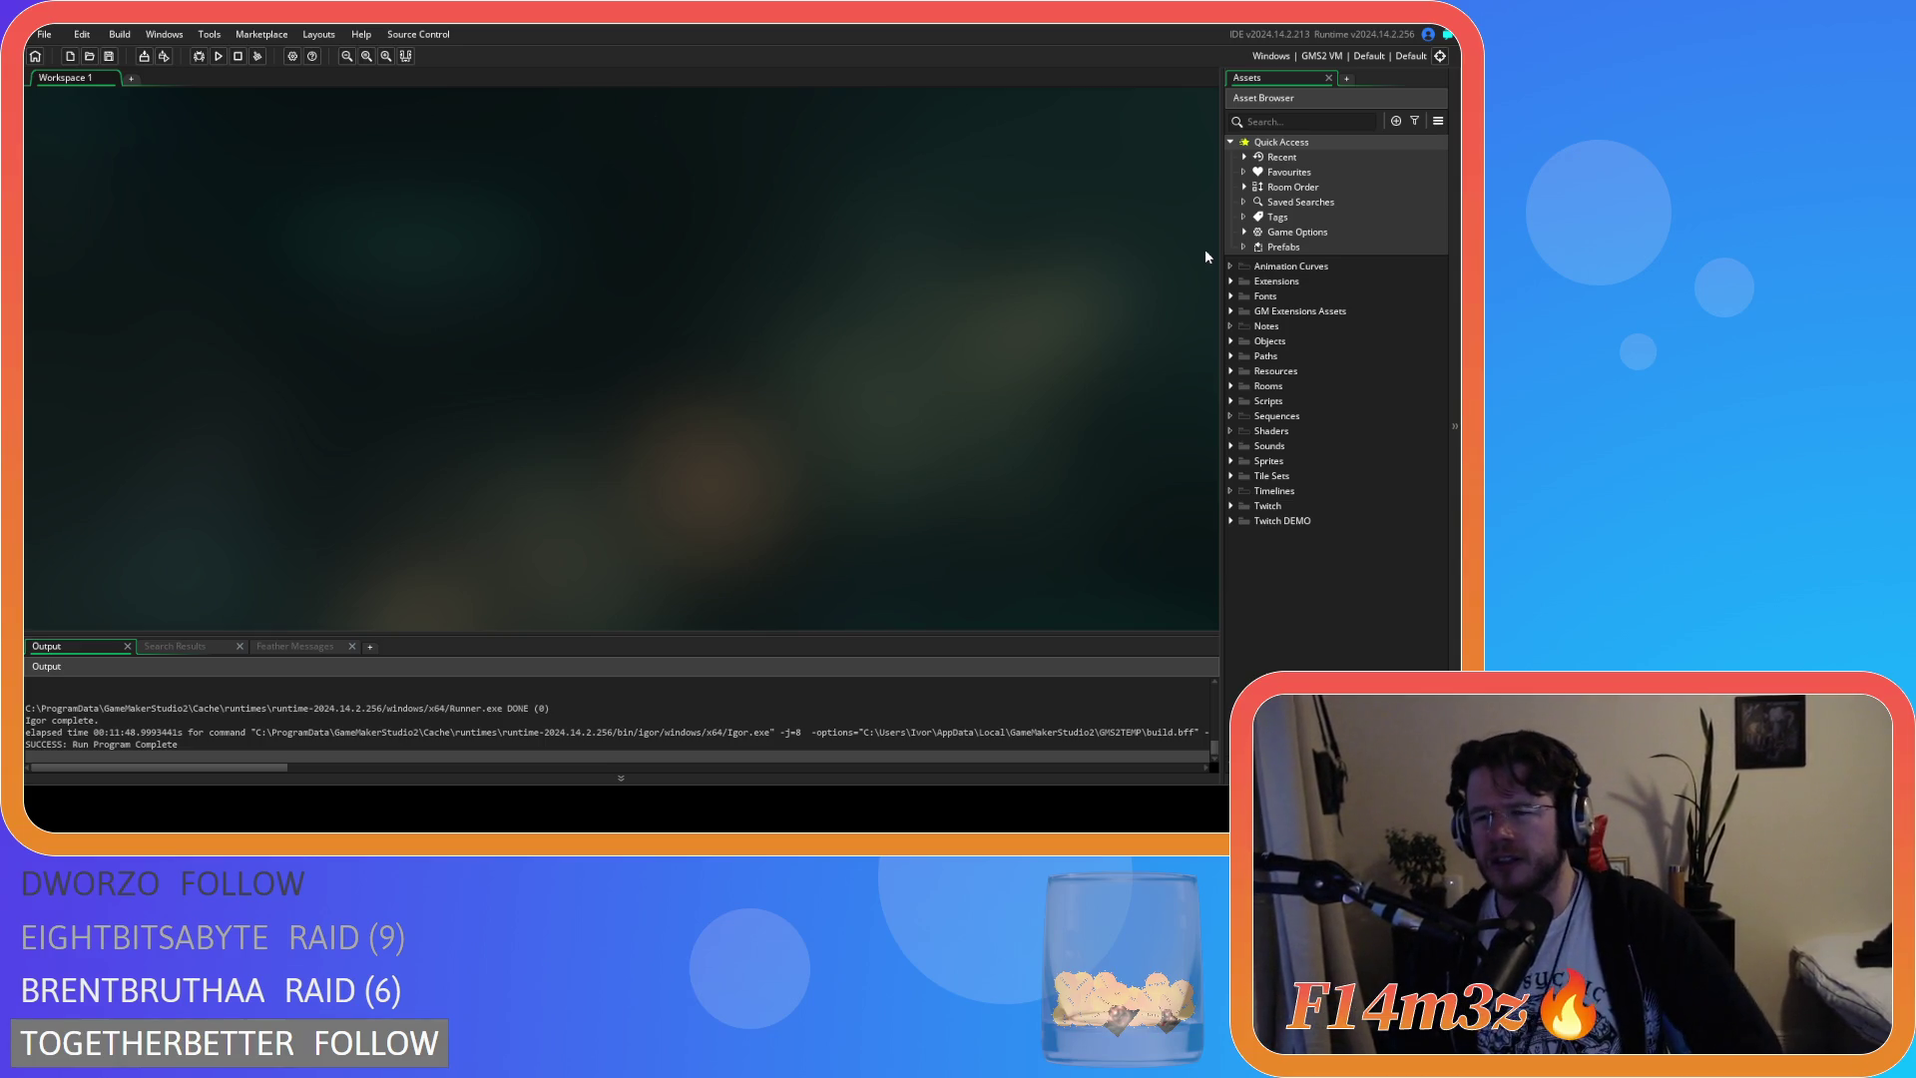
click(1231, 356)
click(1229, 344)
click(1229, 345)
click(1232, 356)
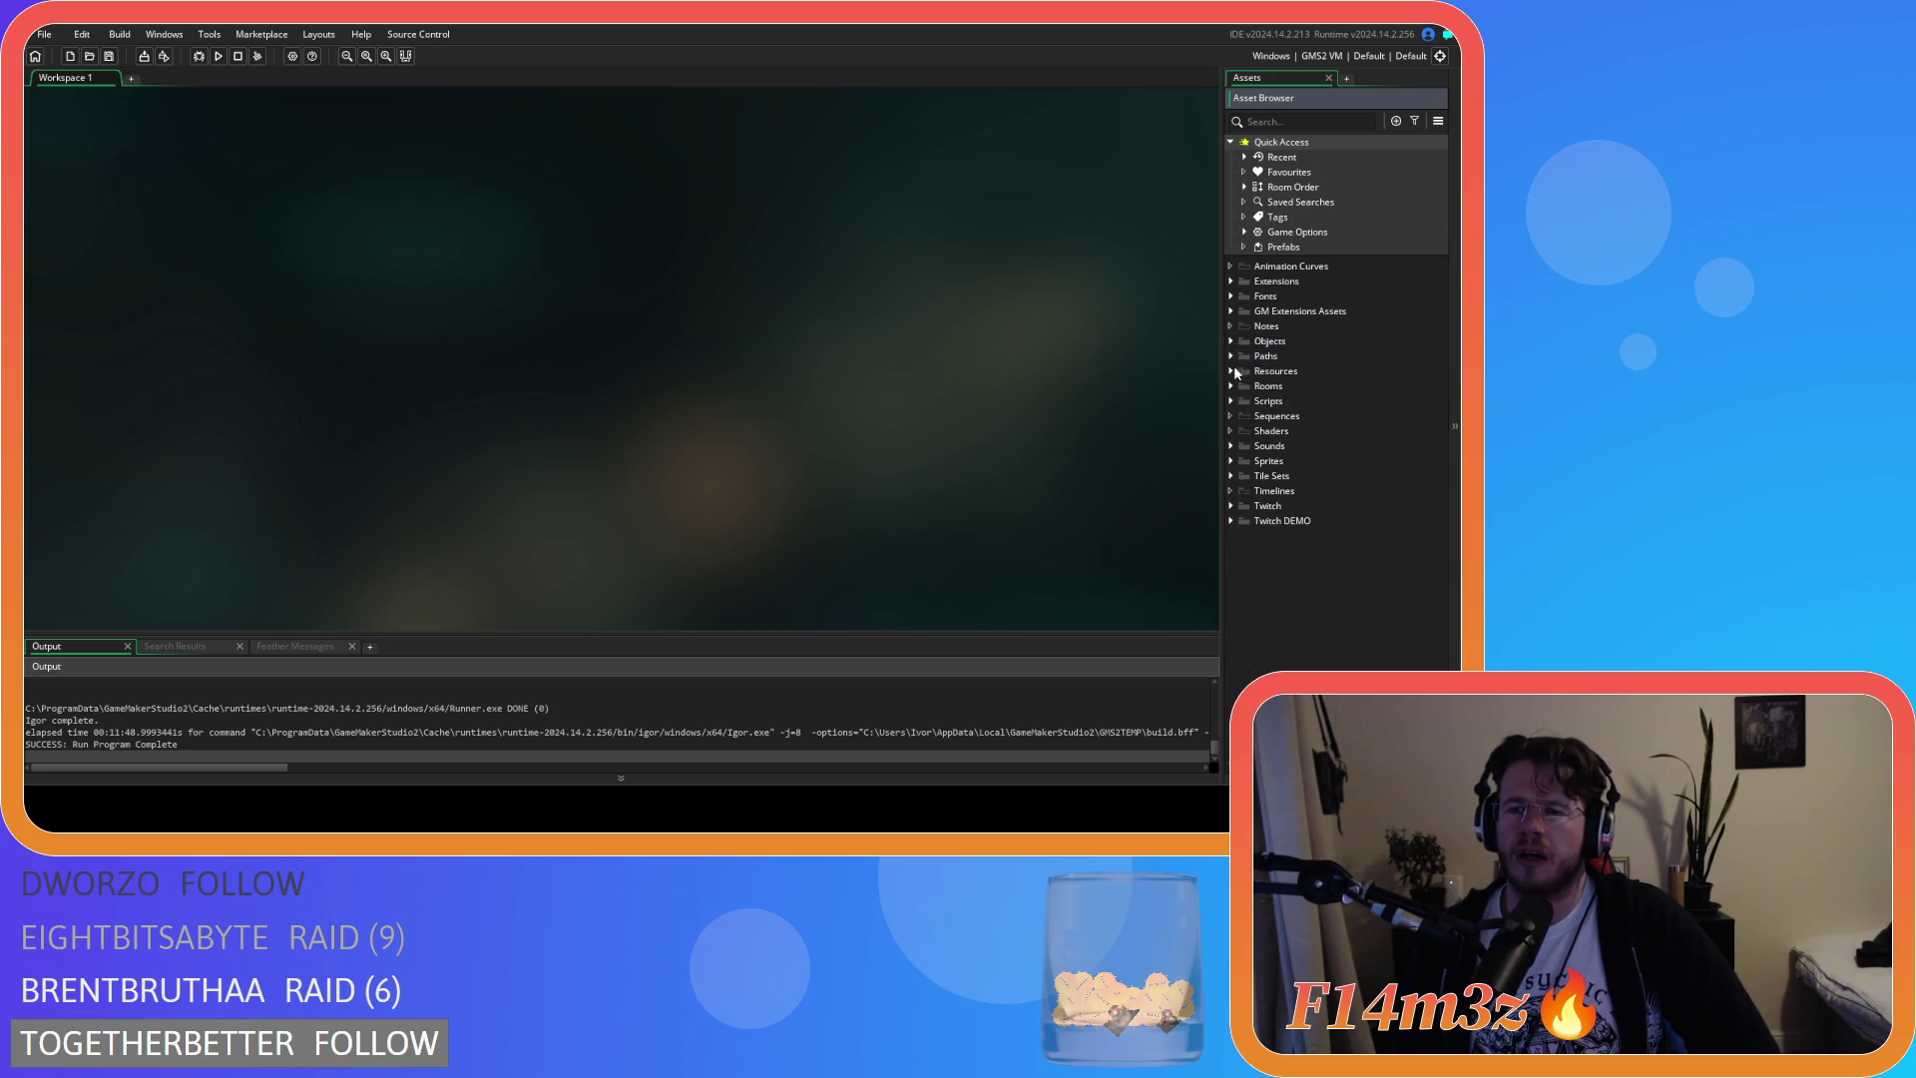
click(1232, 401)
scroll(1235, 461, down, 5)
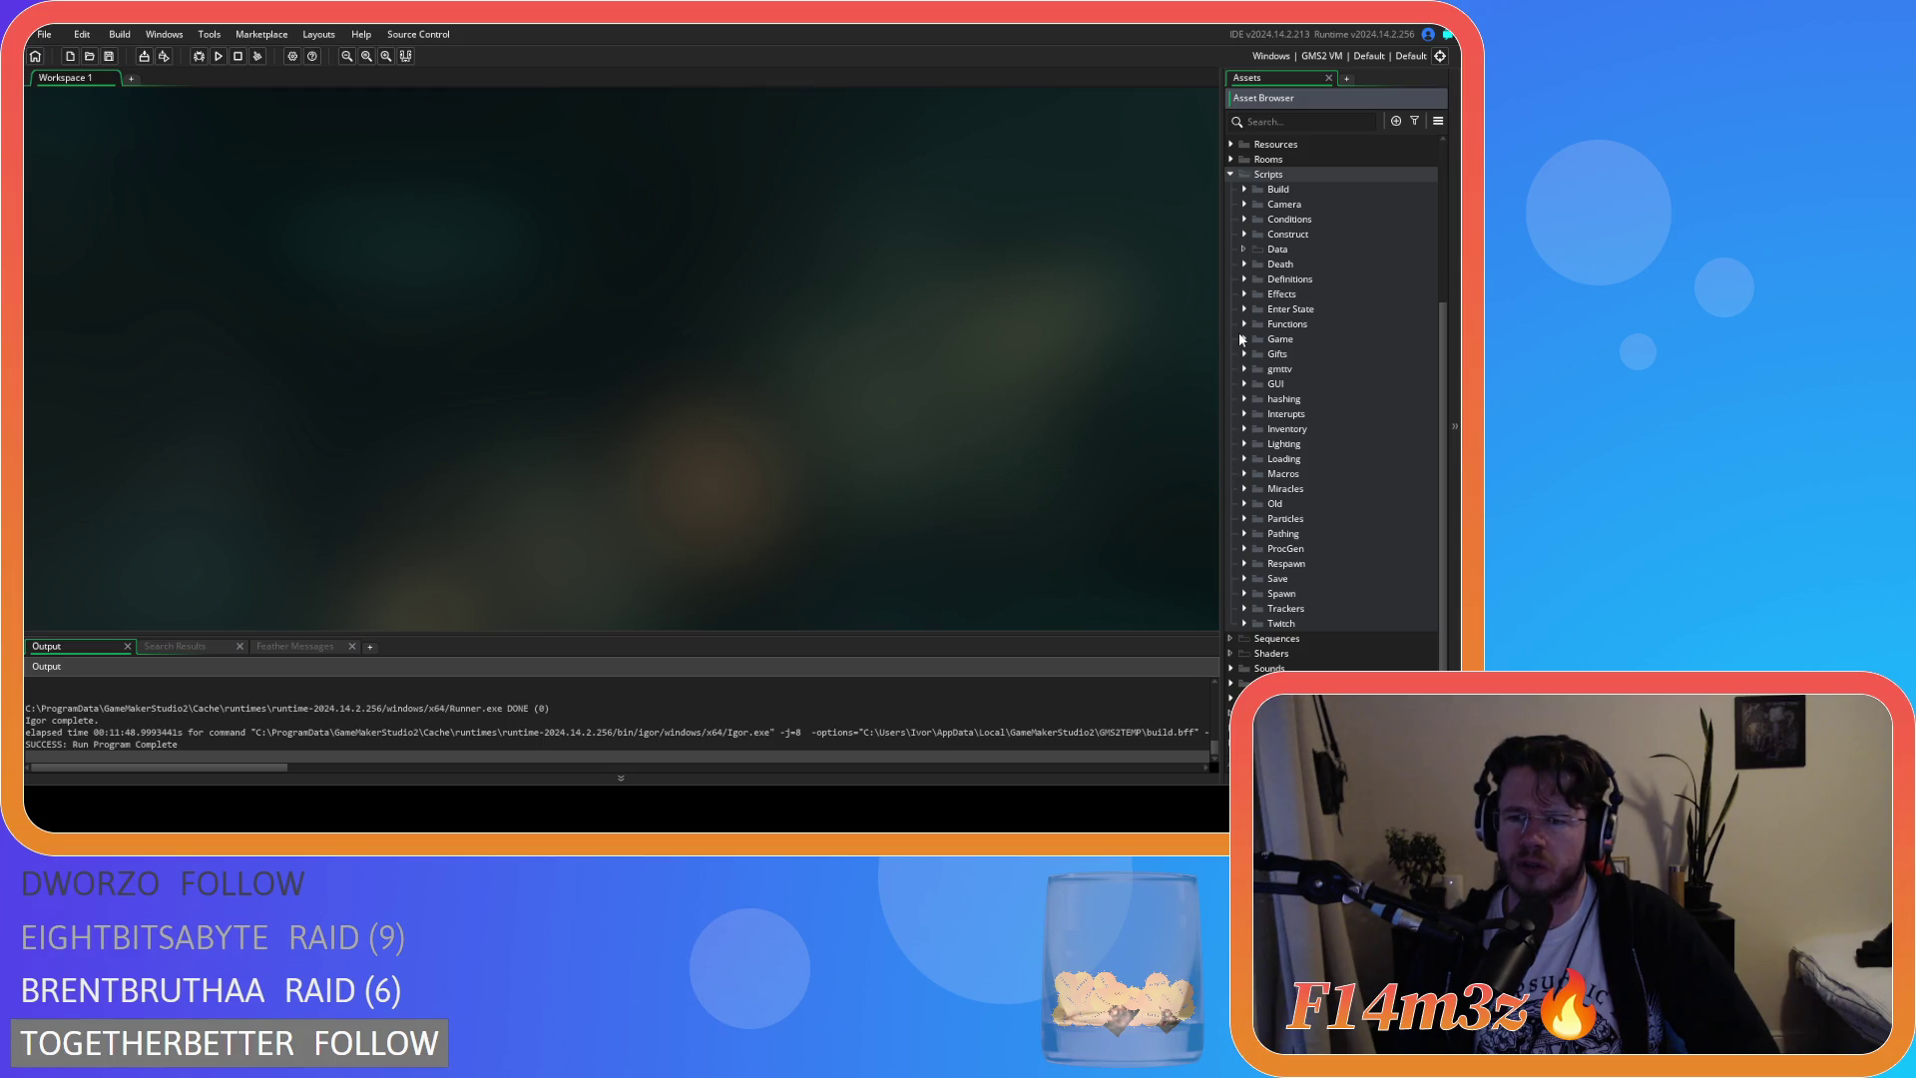
click(1245, 488)
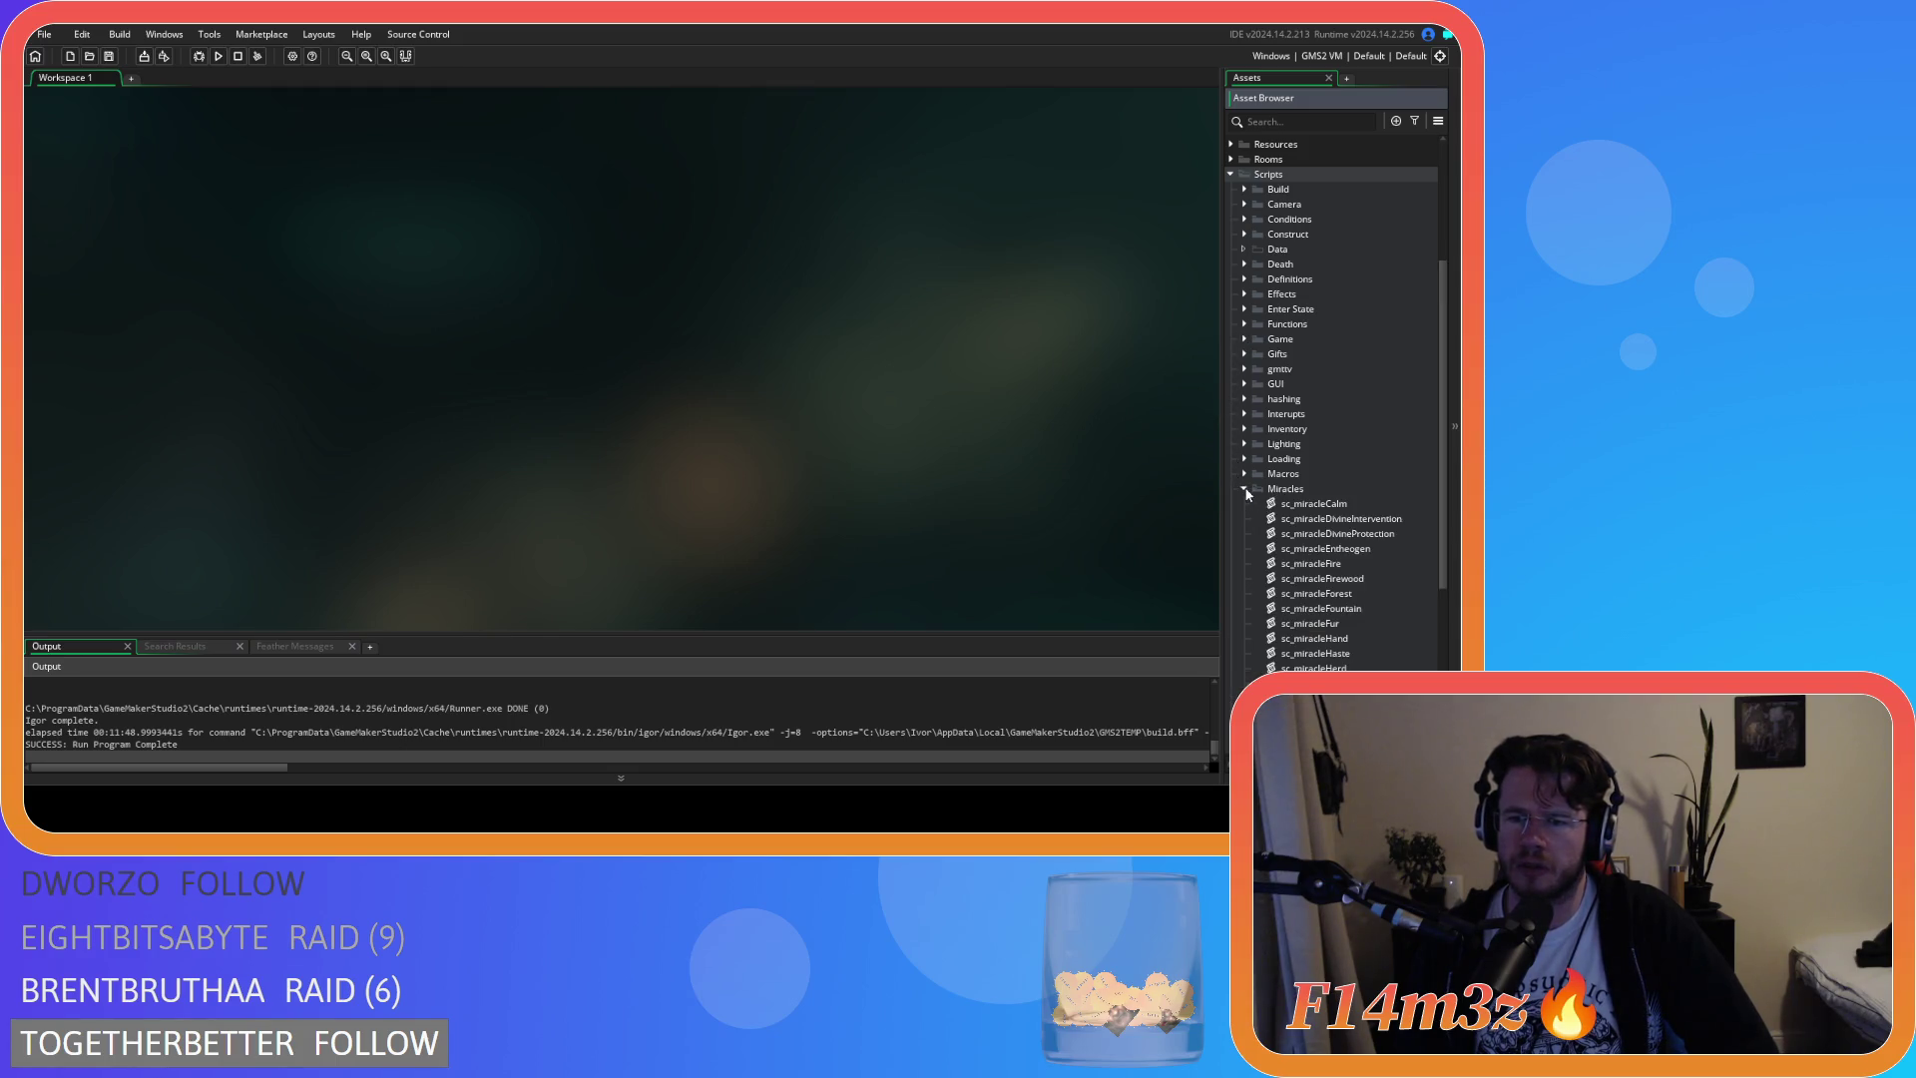
Open sc_miracleHerd, read its ten-deer spawn and godPower code, then collapse Miracles
scroll(1331, 477, down, 3)
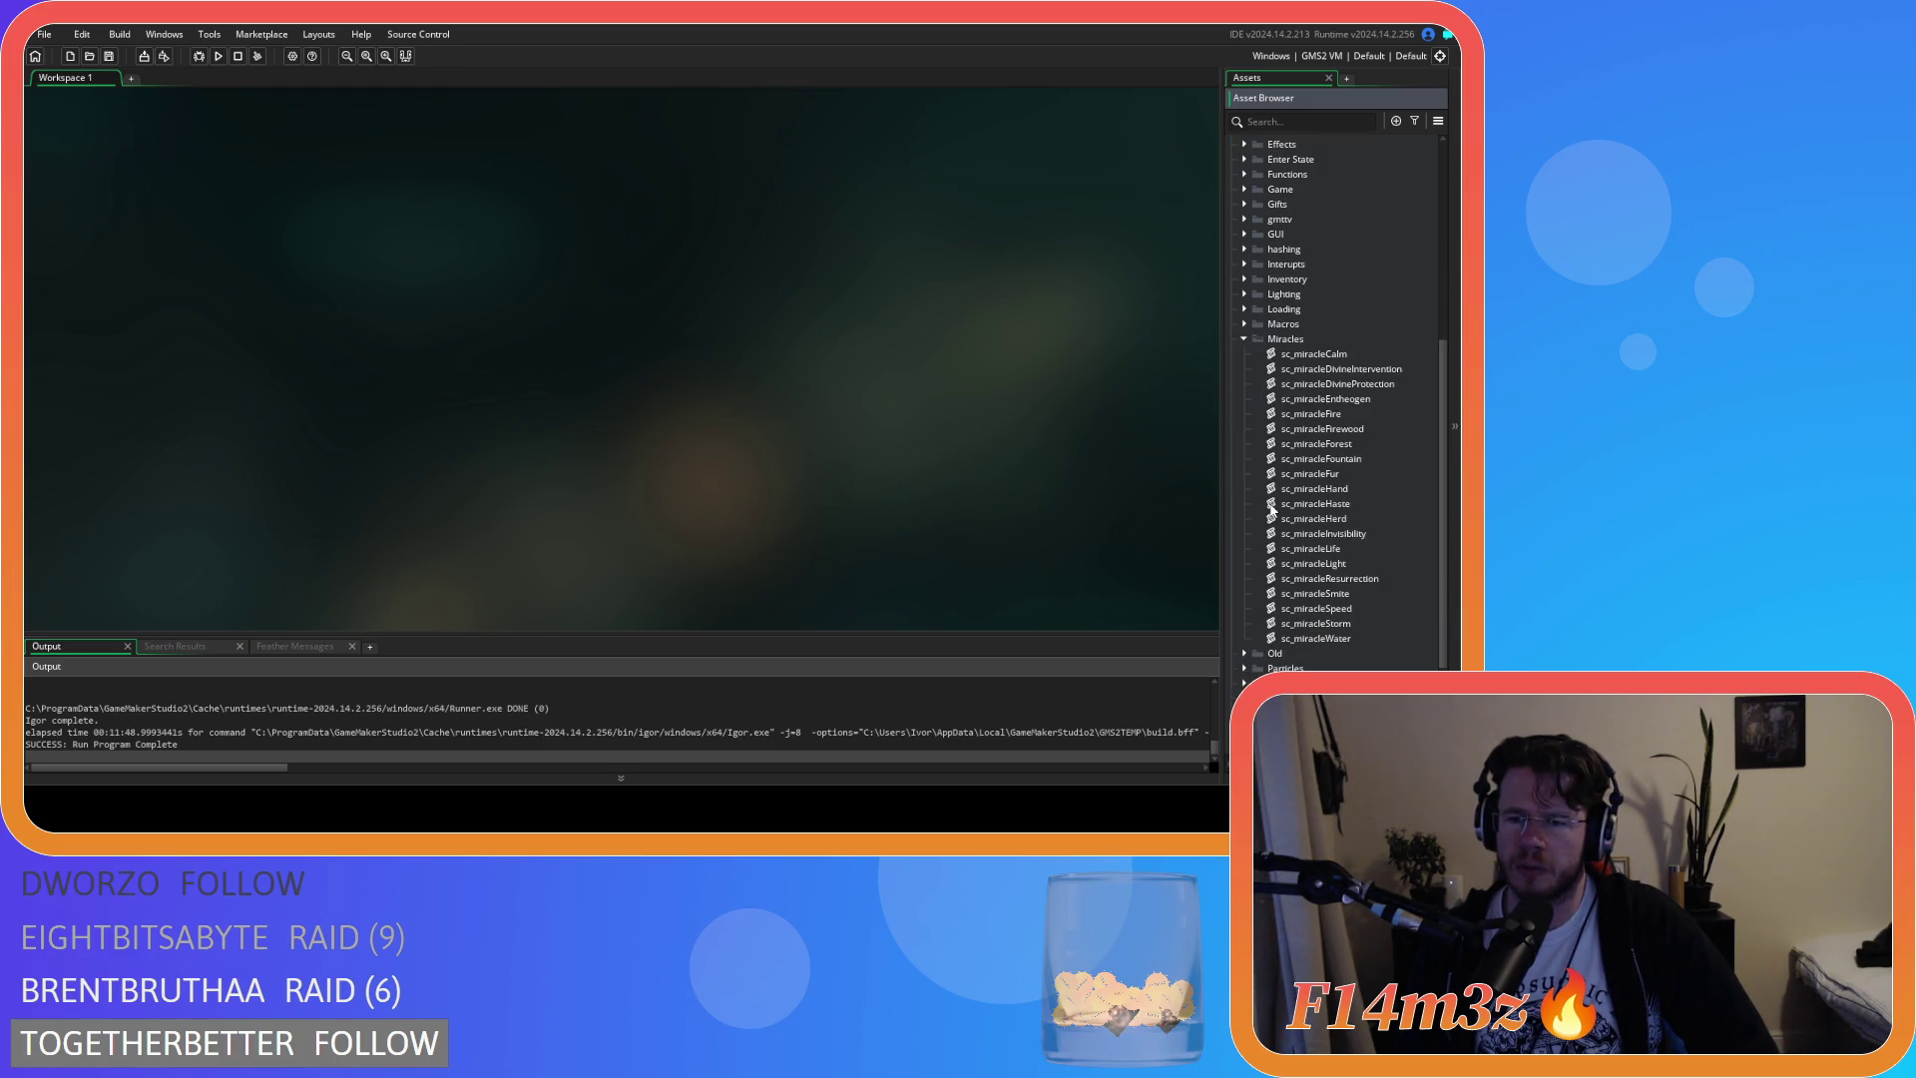
double_click(1347, 517)
scroll(734, 341, down, 2)
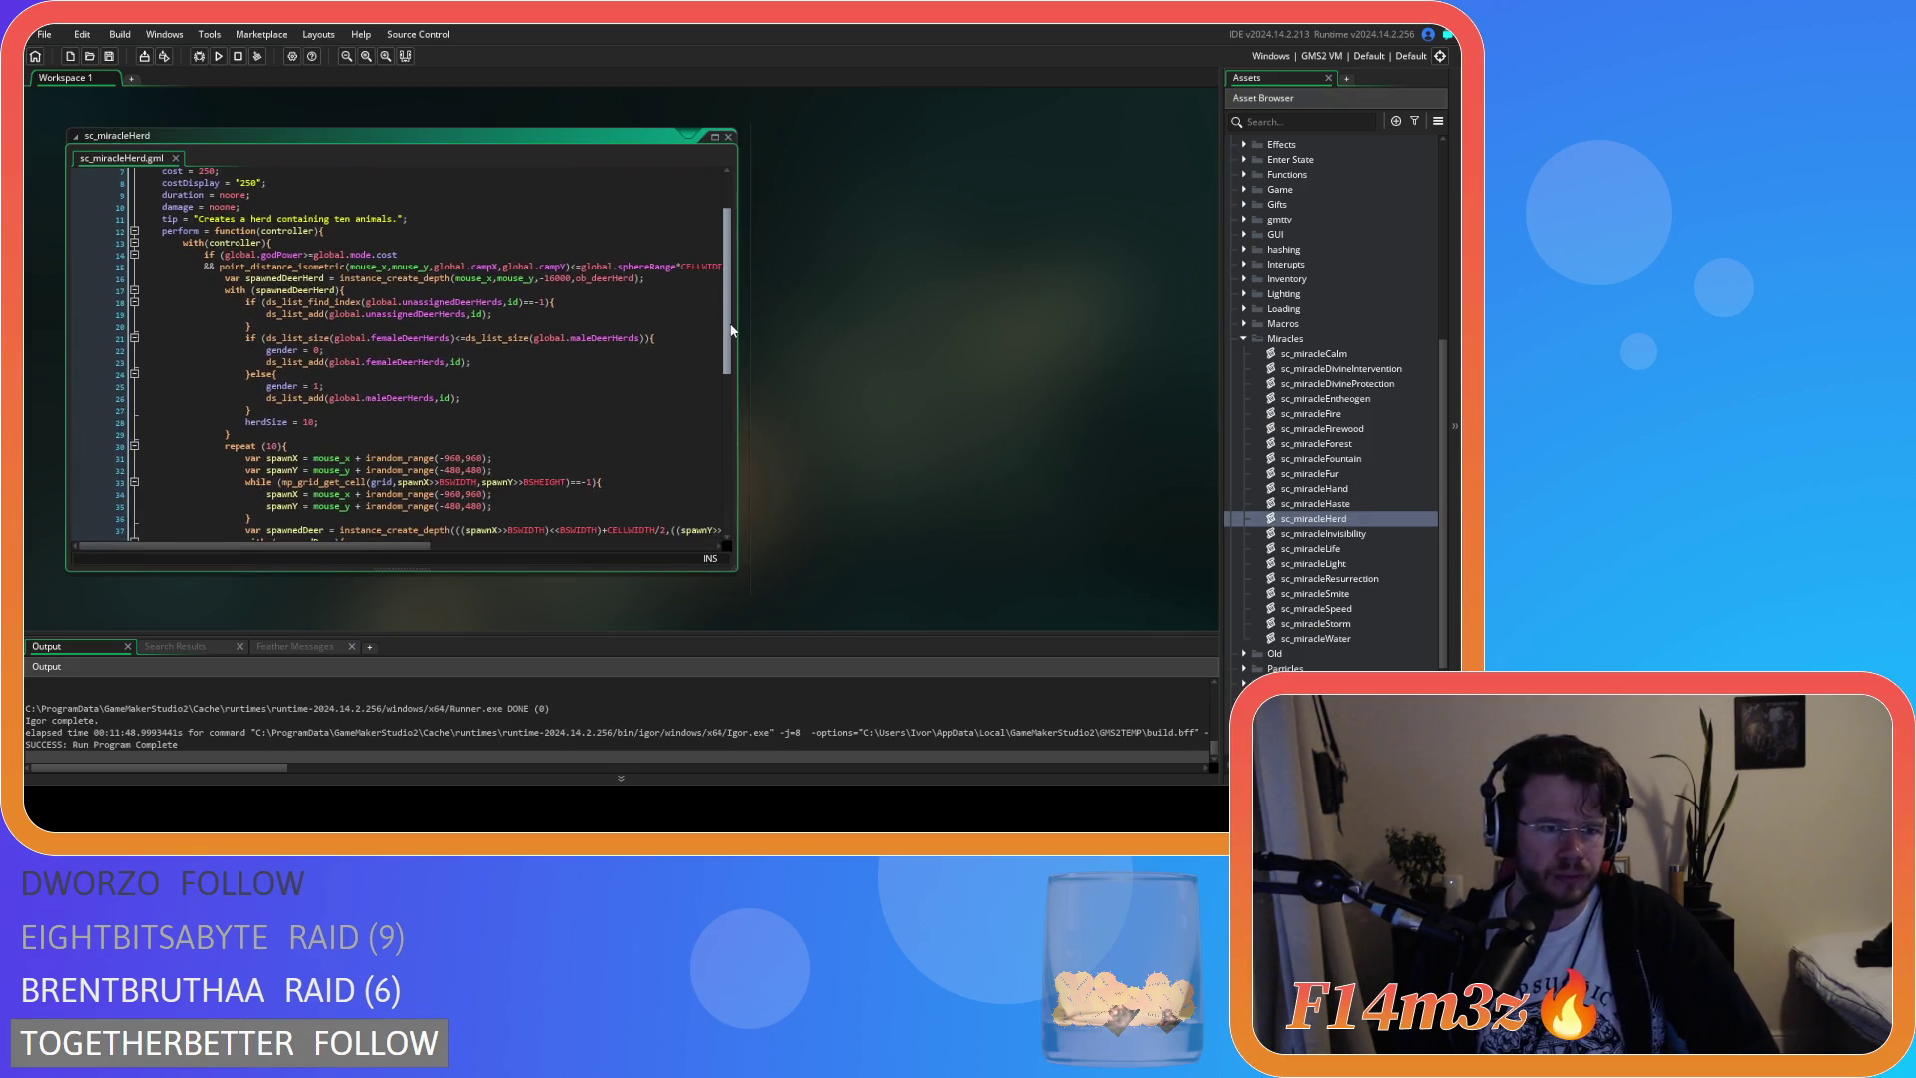
scroll(731, 341, down, 2)
scroll(732, 342, down, 8)
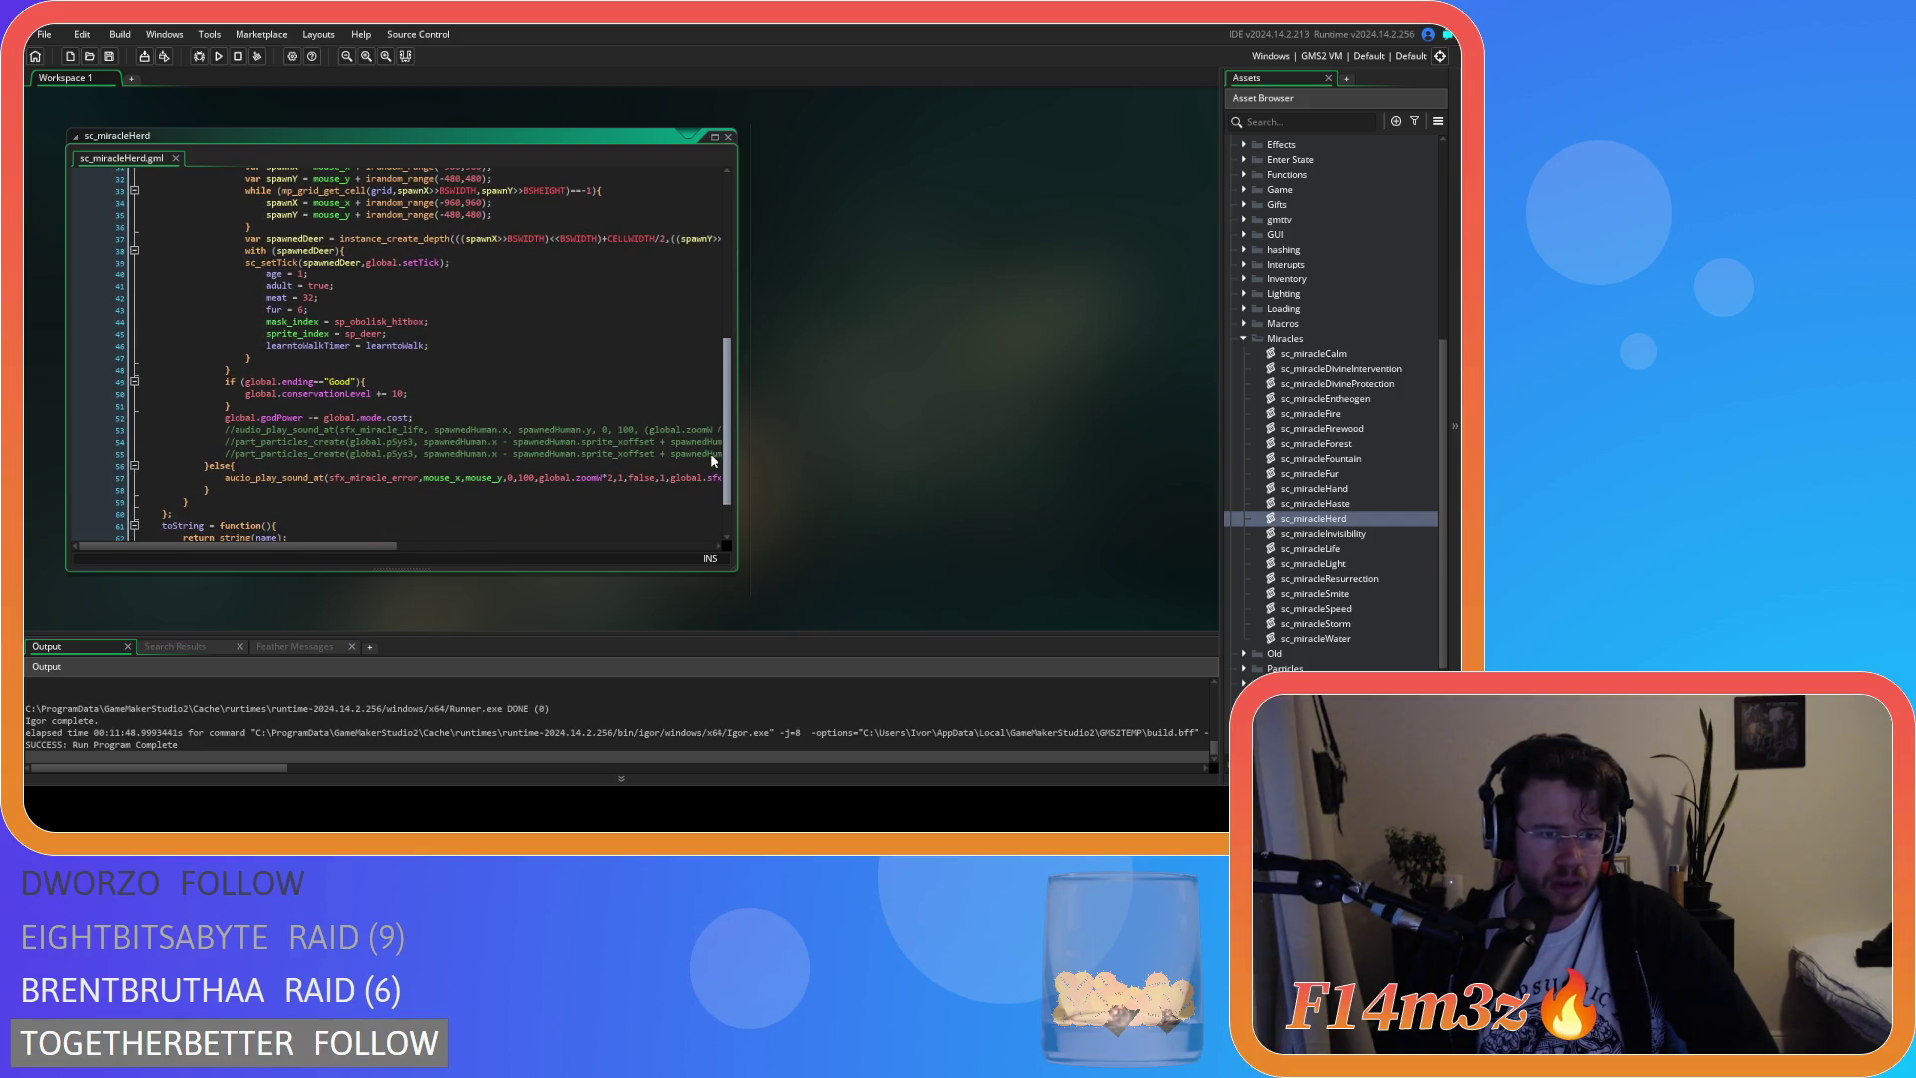
scroll(710, 453, up, 5)
scroll(708, 367, up, 3)
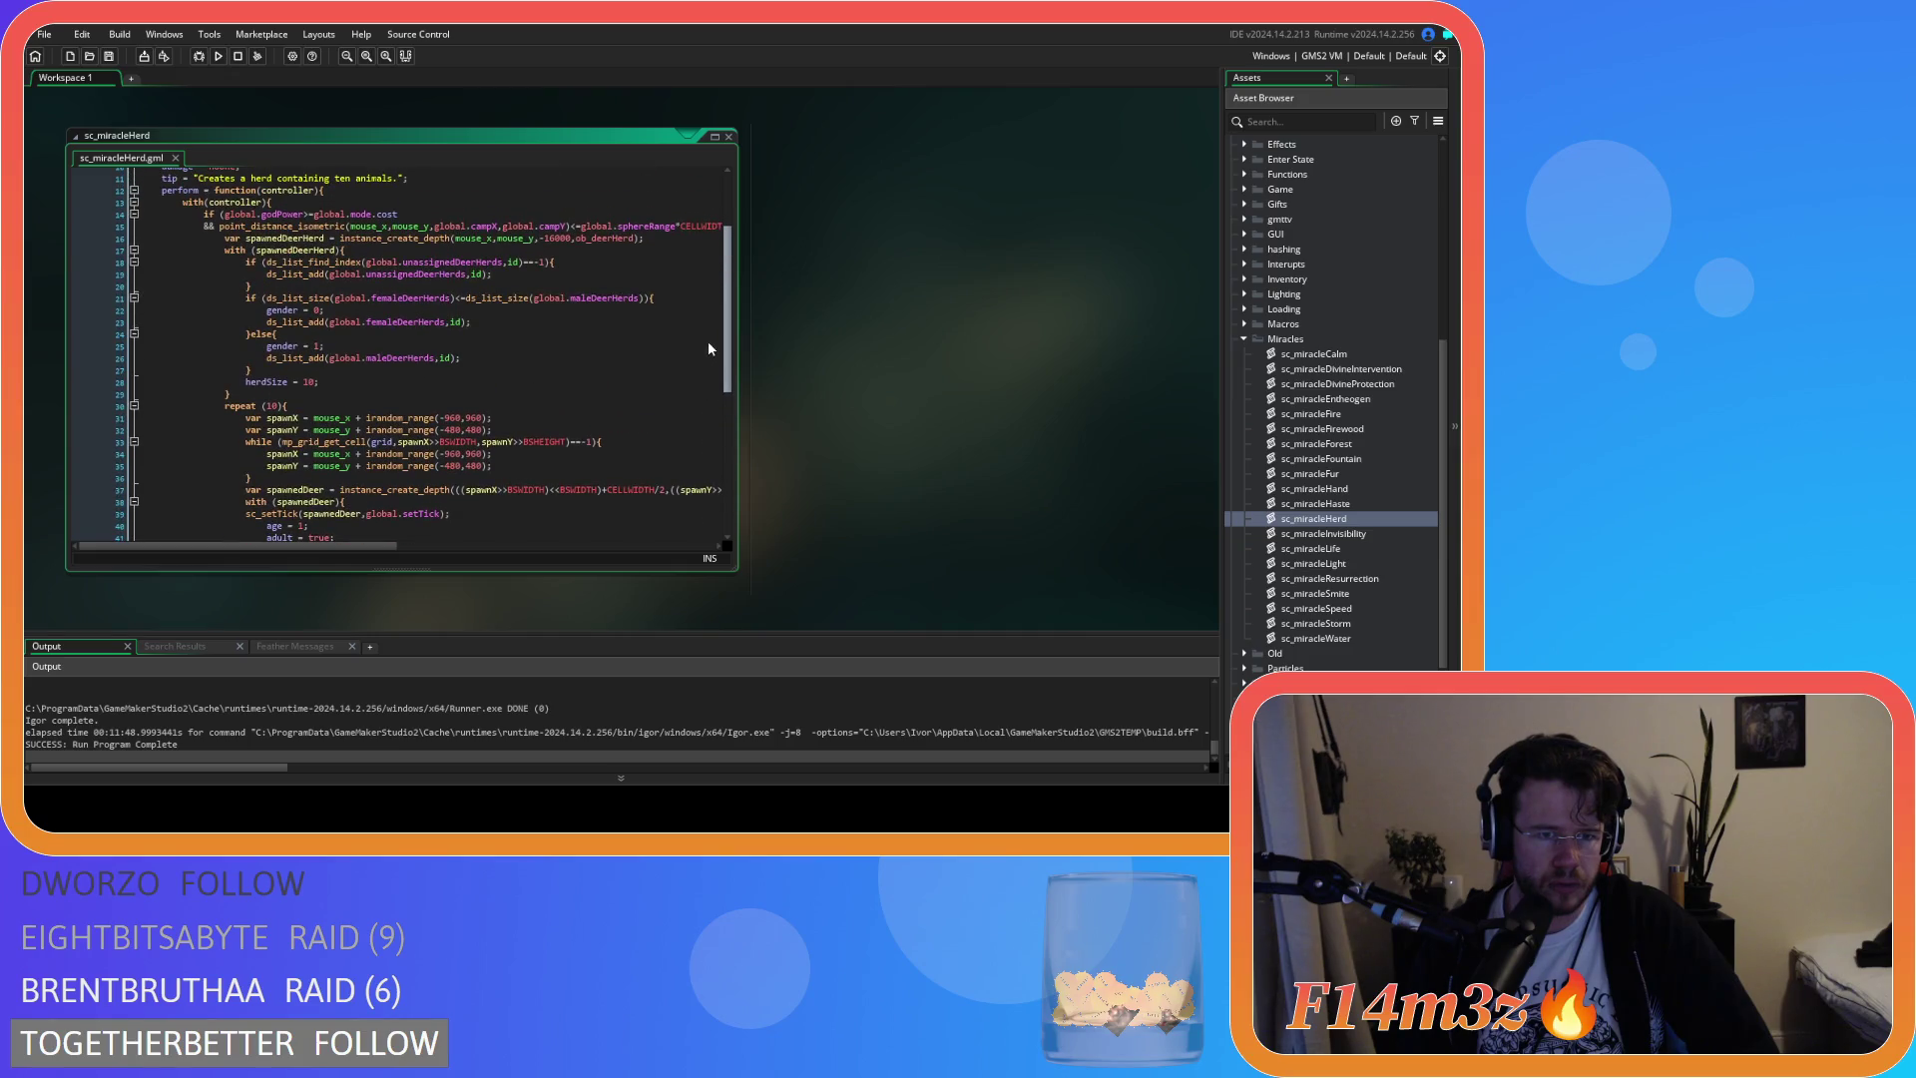
scroll(708, 344, up, 2)
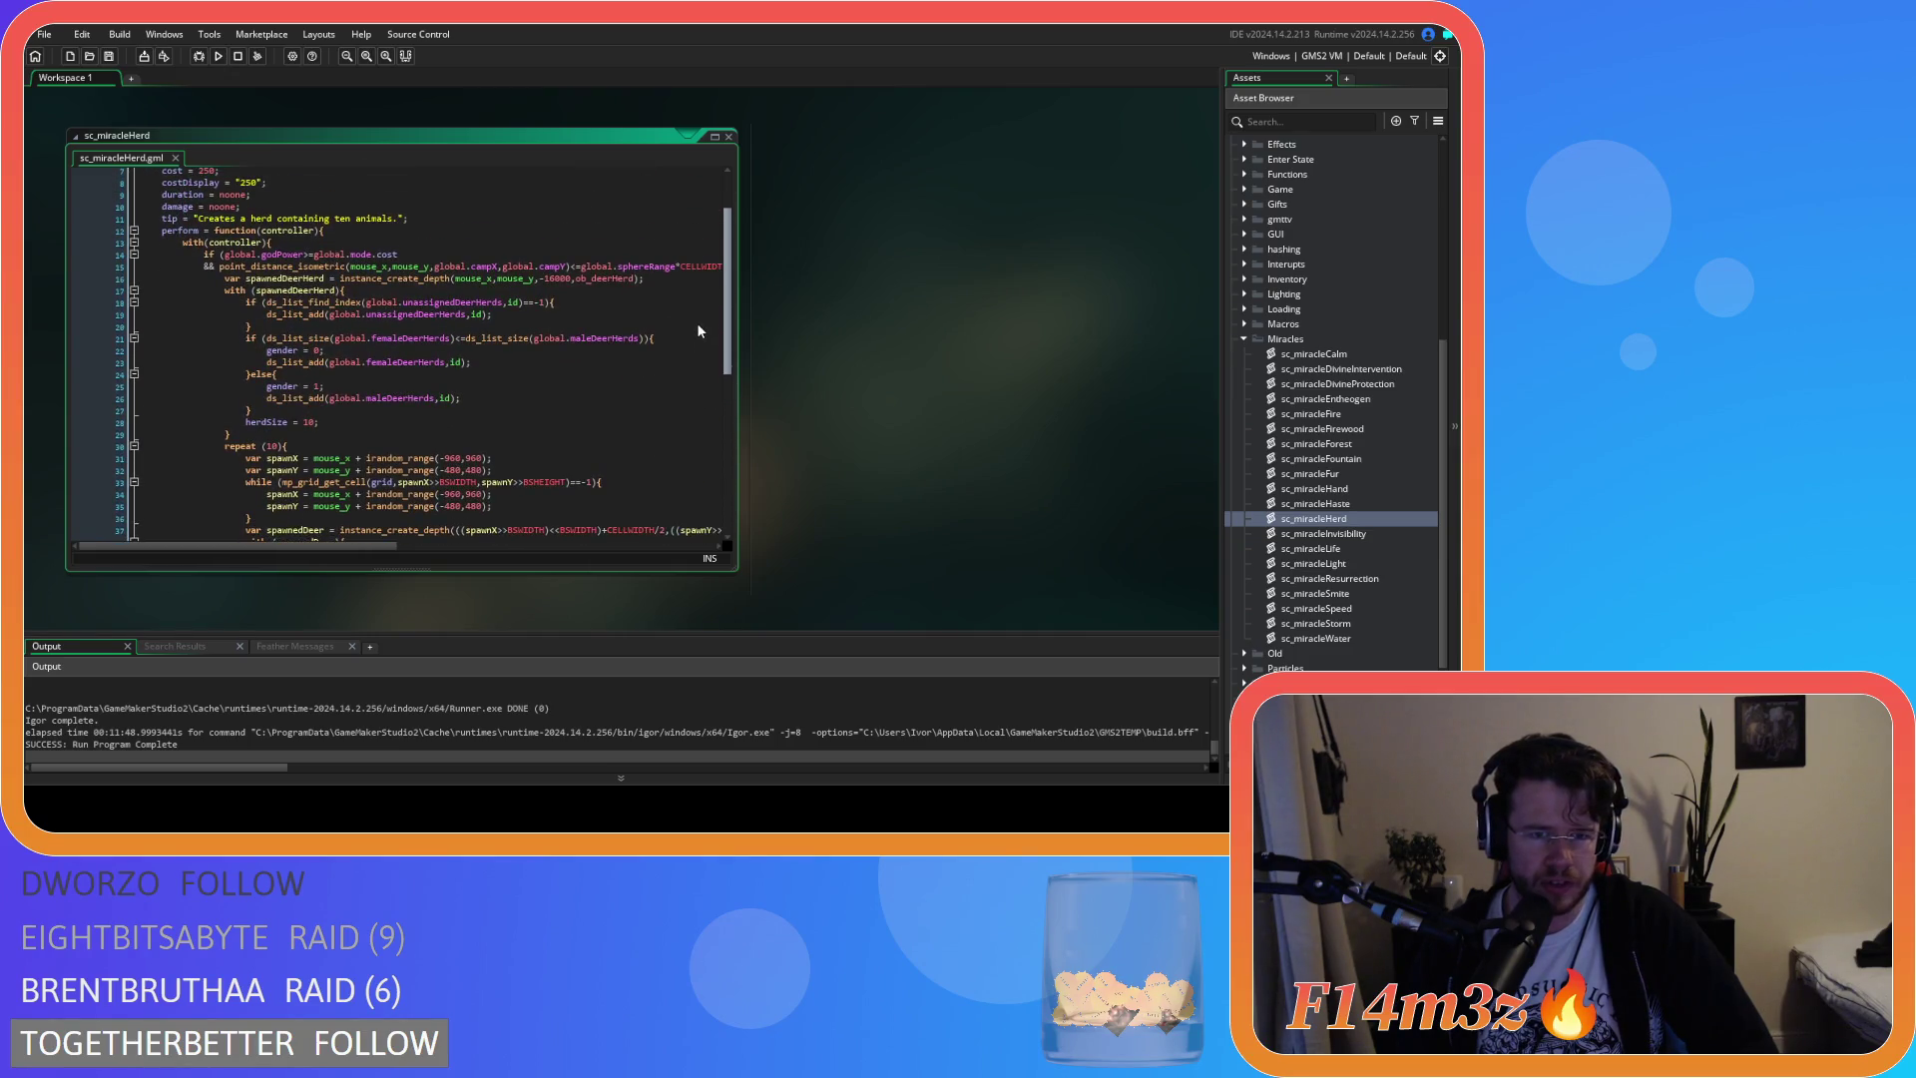
scroll(698, 330, down, 1)
scroll(696, 342, down, 4)
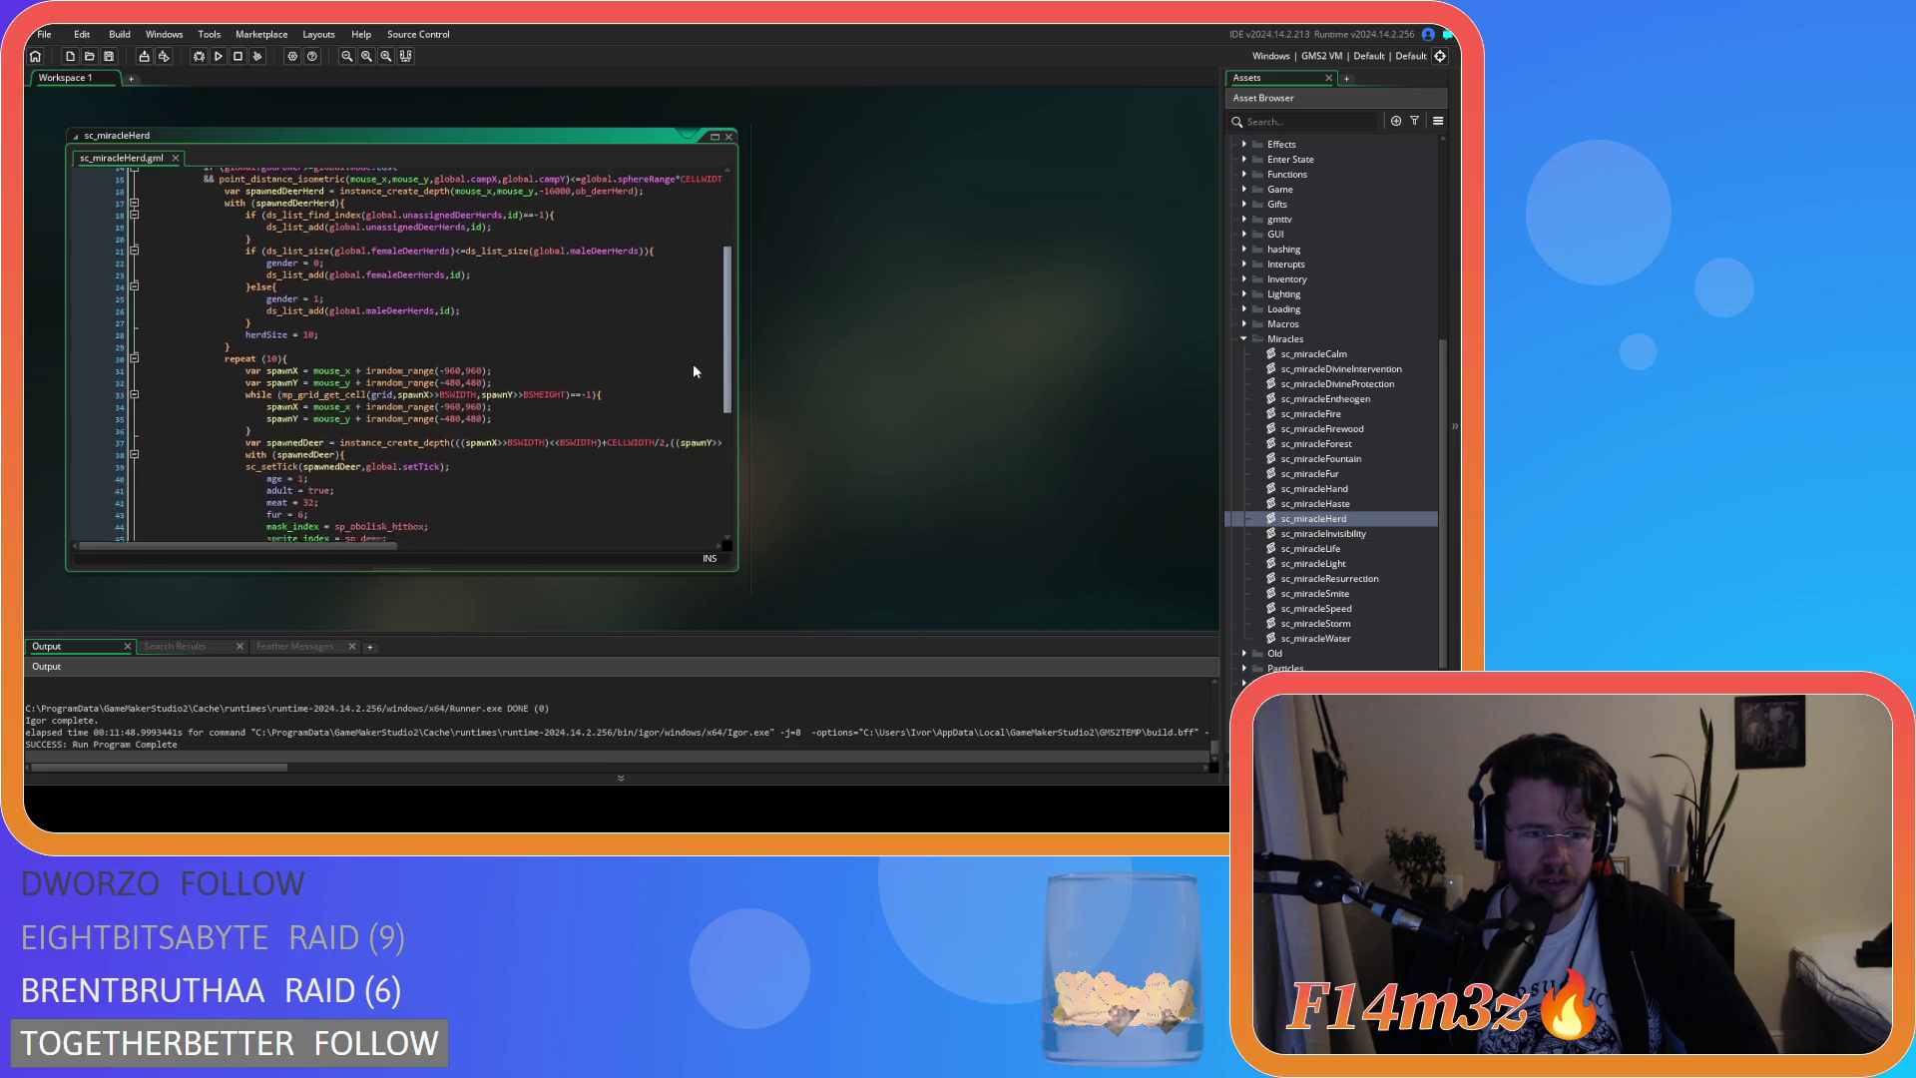
scroll(689, 404, down, 2)
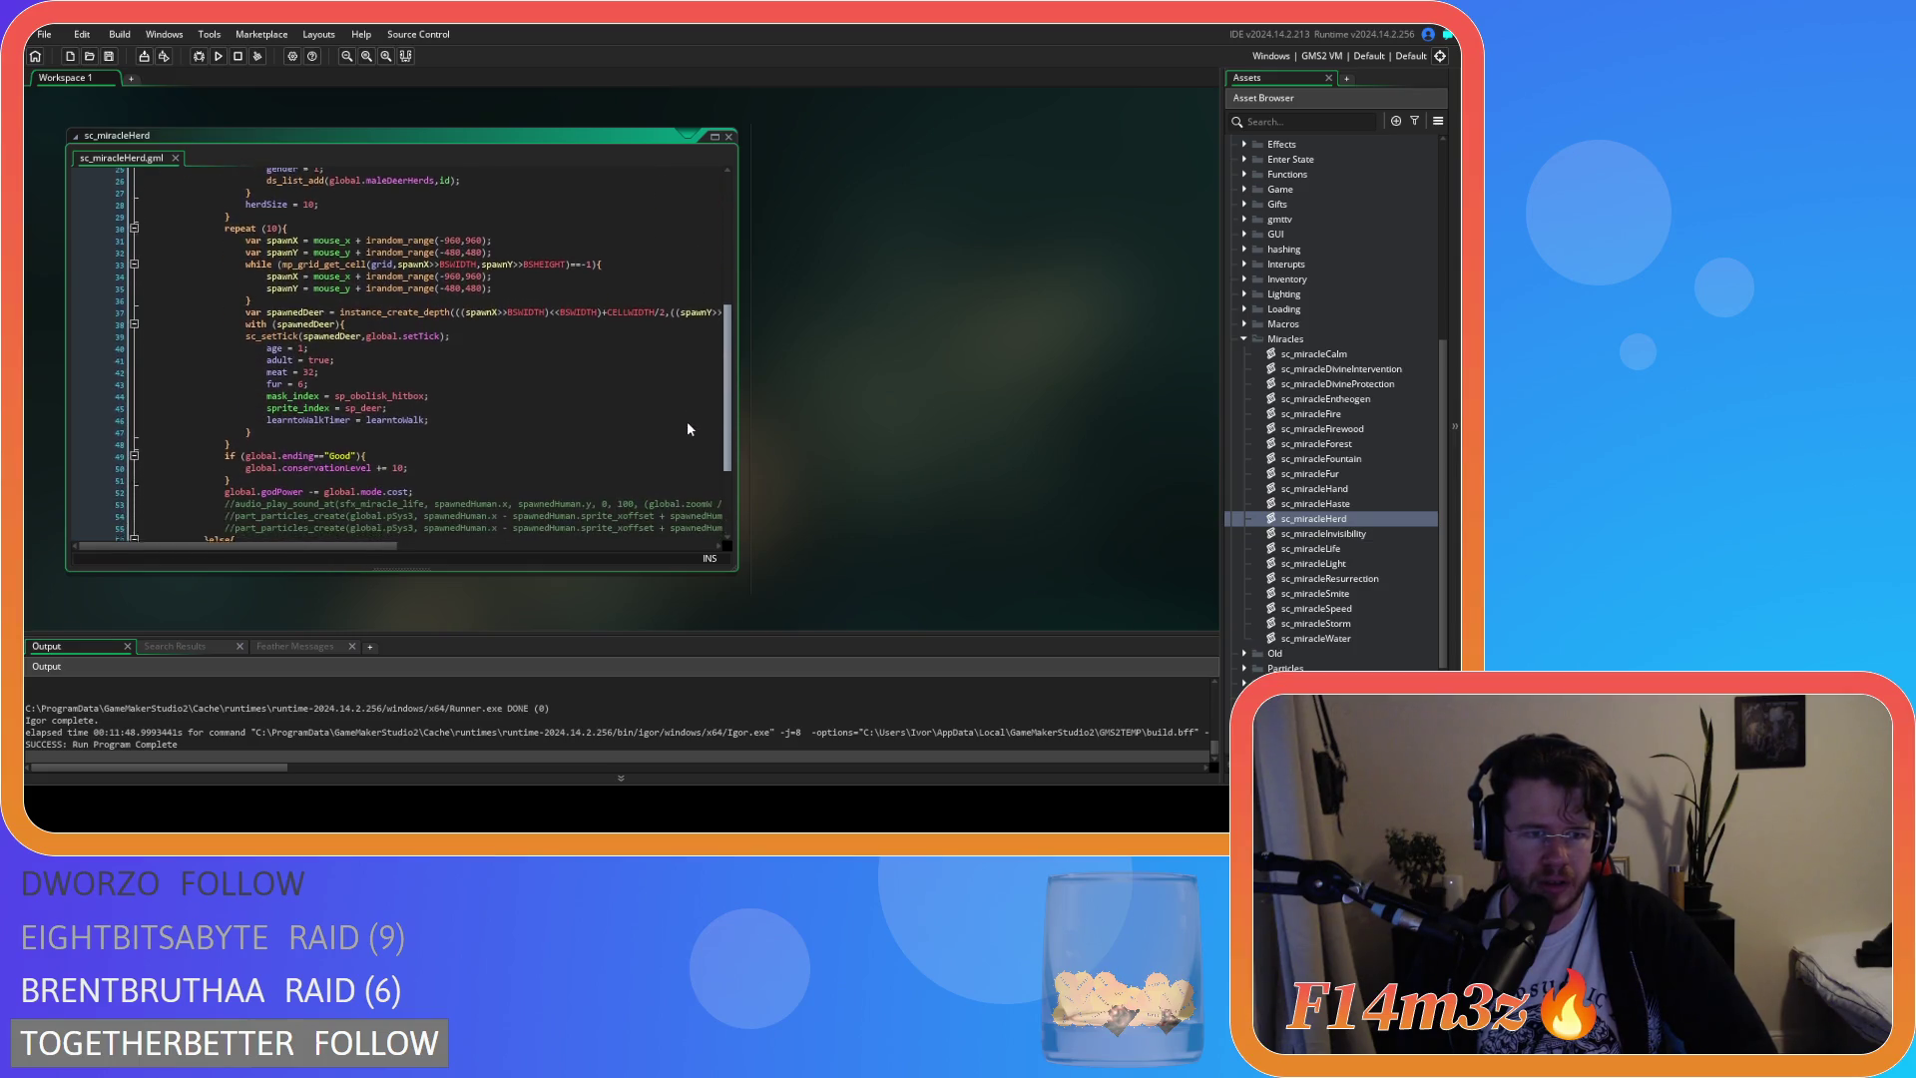
scroll(686, 429, down, 3)
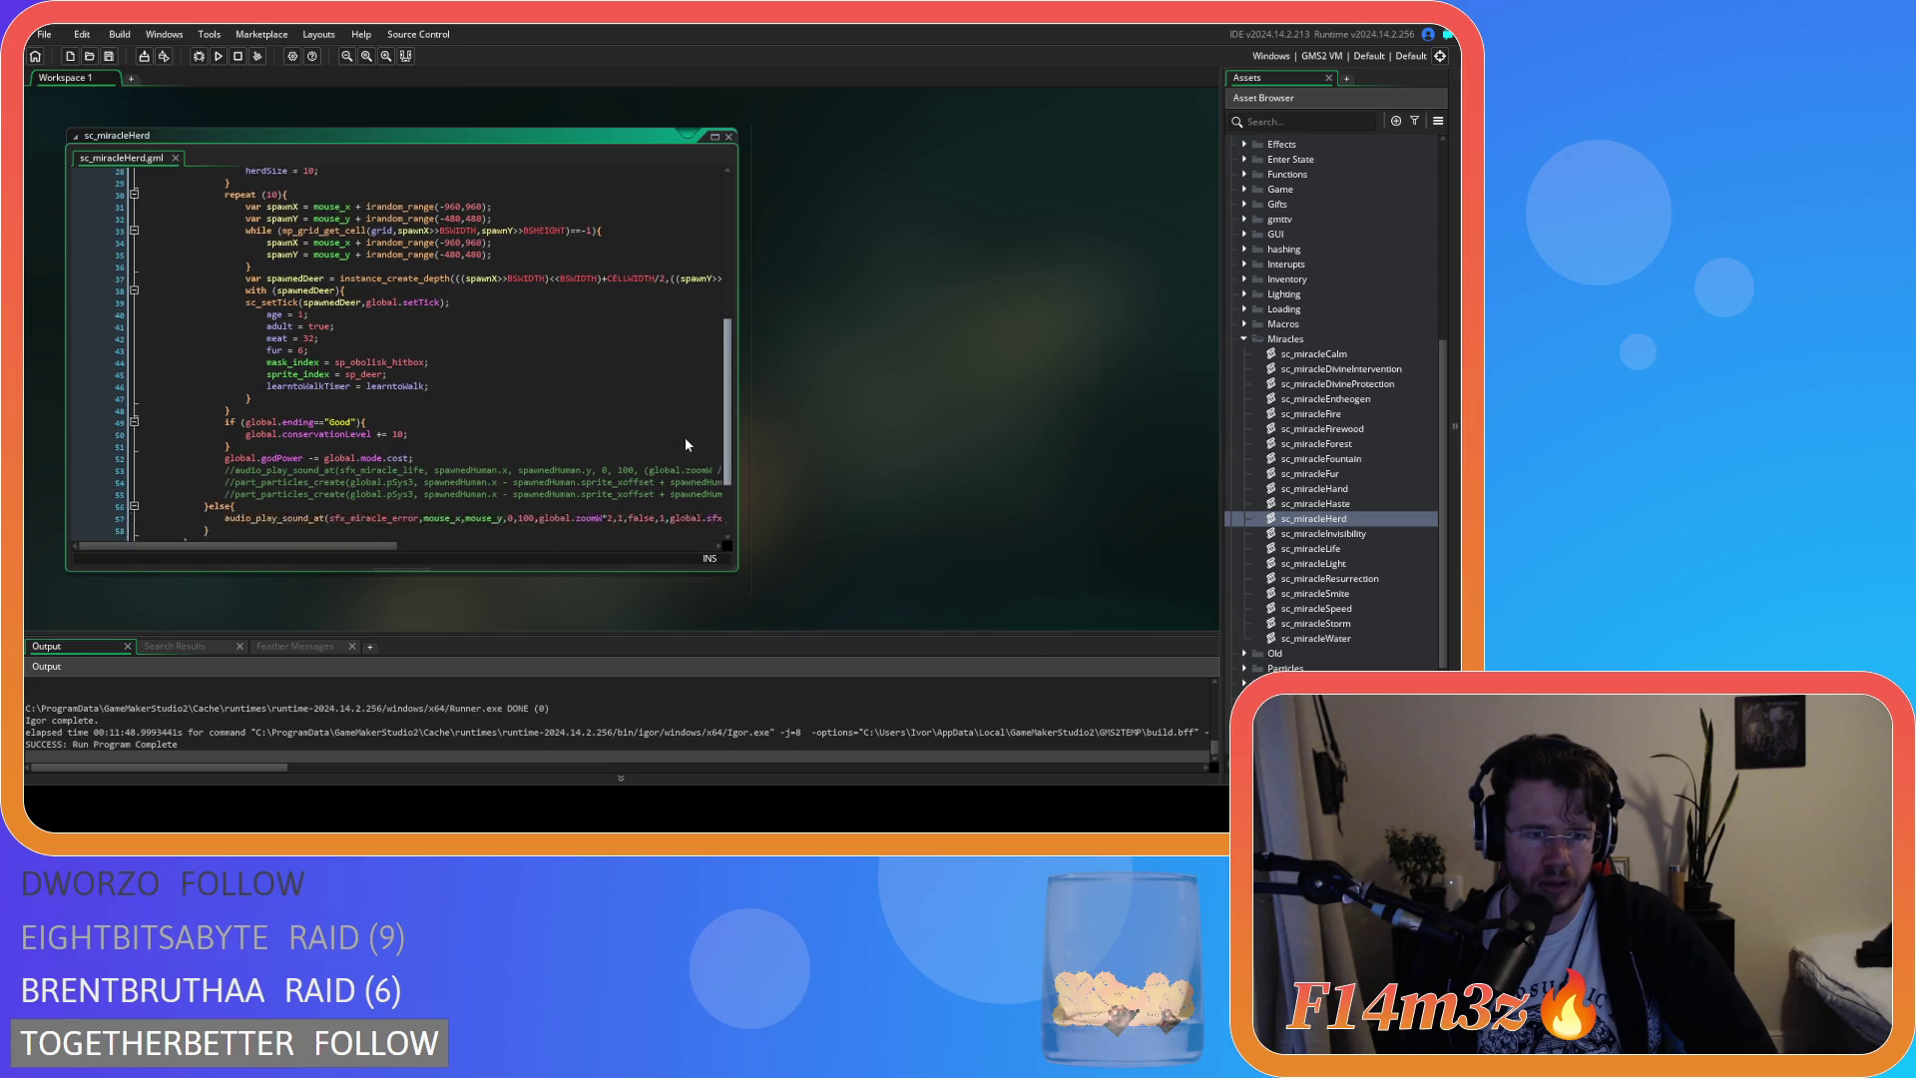
scroll(678, 459, up, 8)
scroll(683, 337, up, 2)
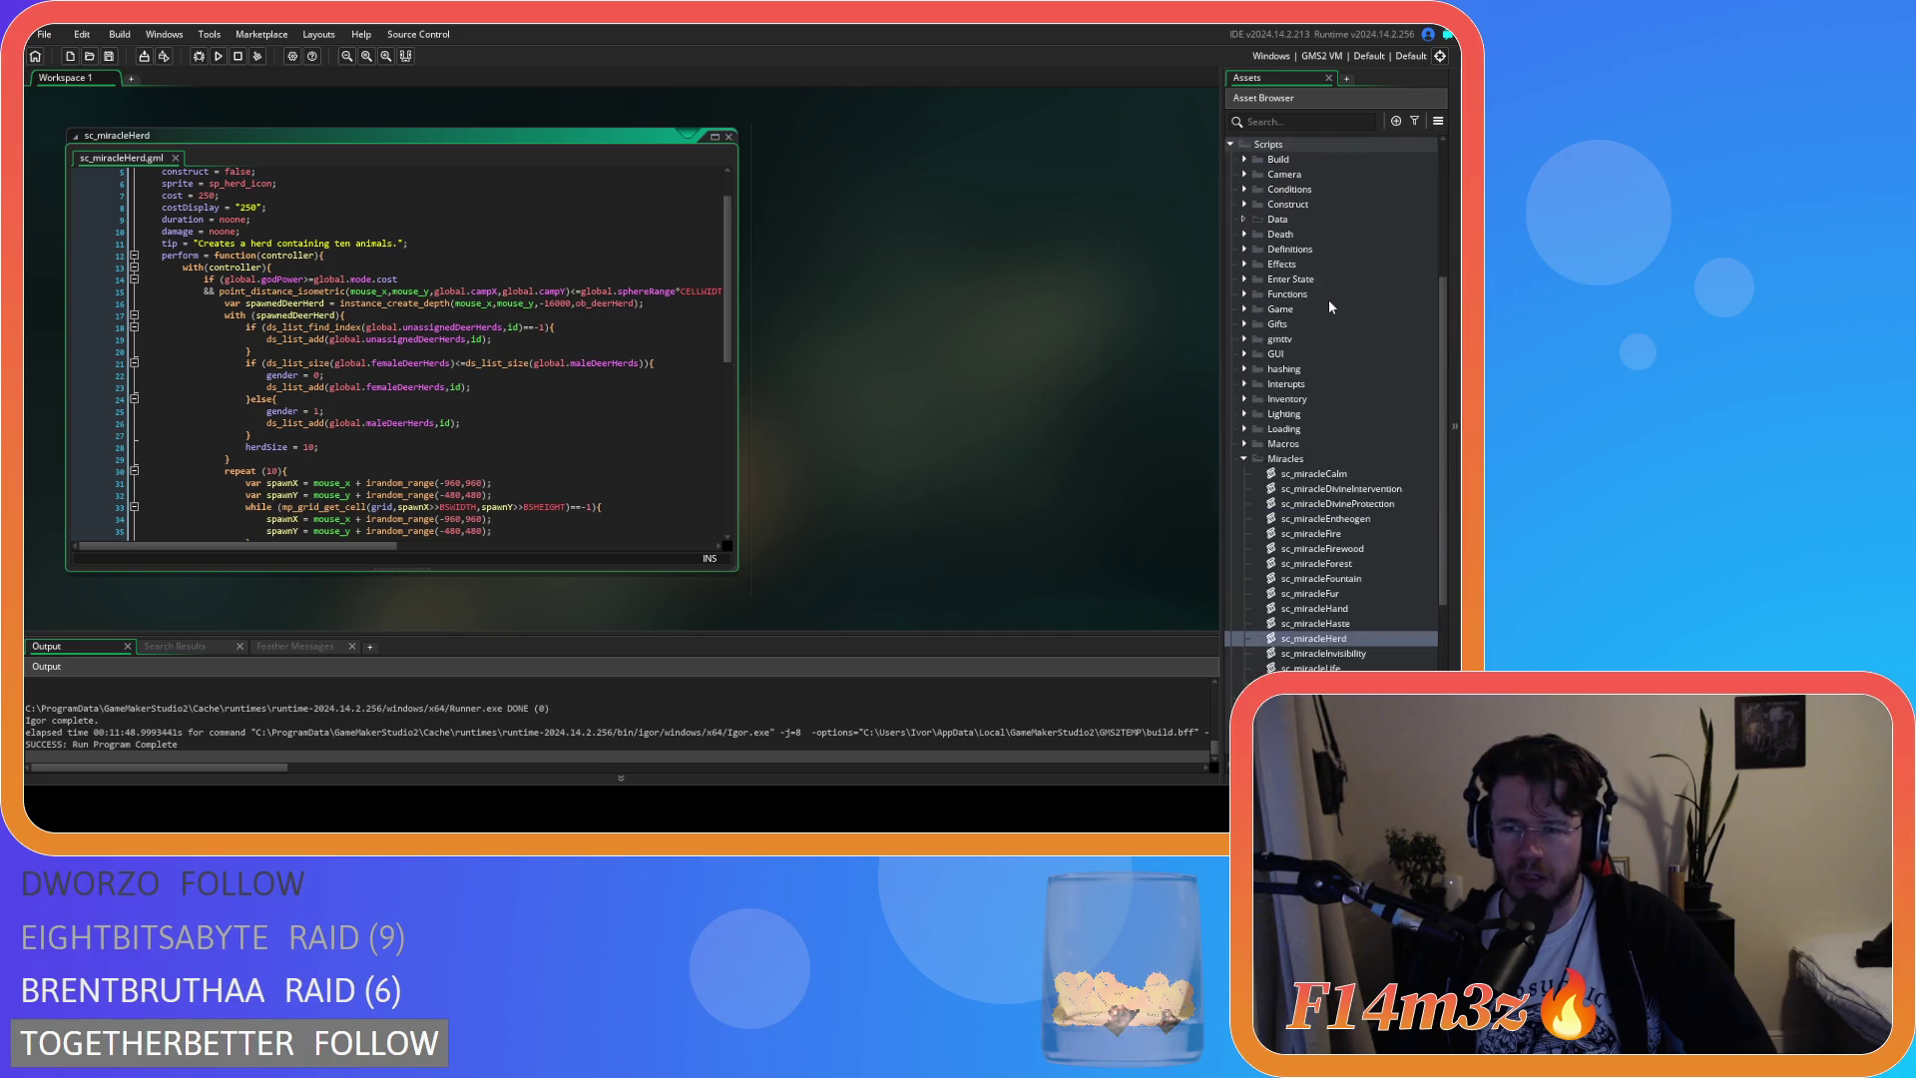
scroll(1327, 300, up, 5)
scroll(474, 380, down, 9)
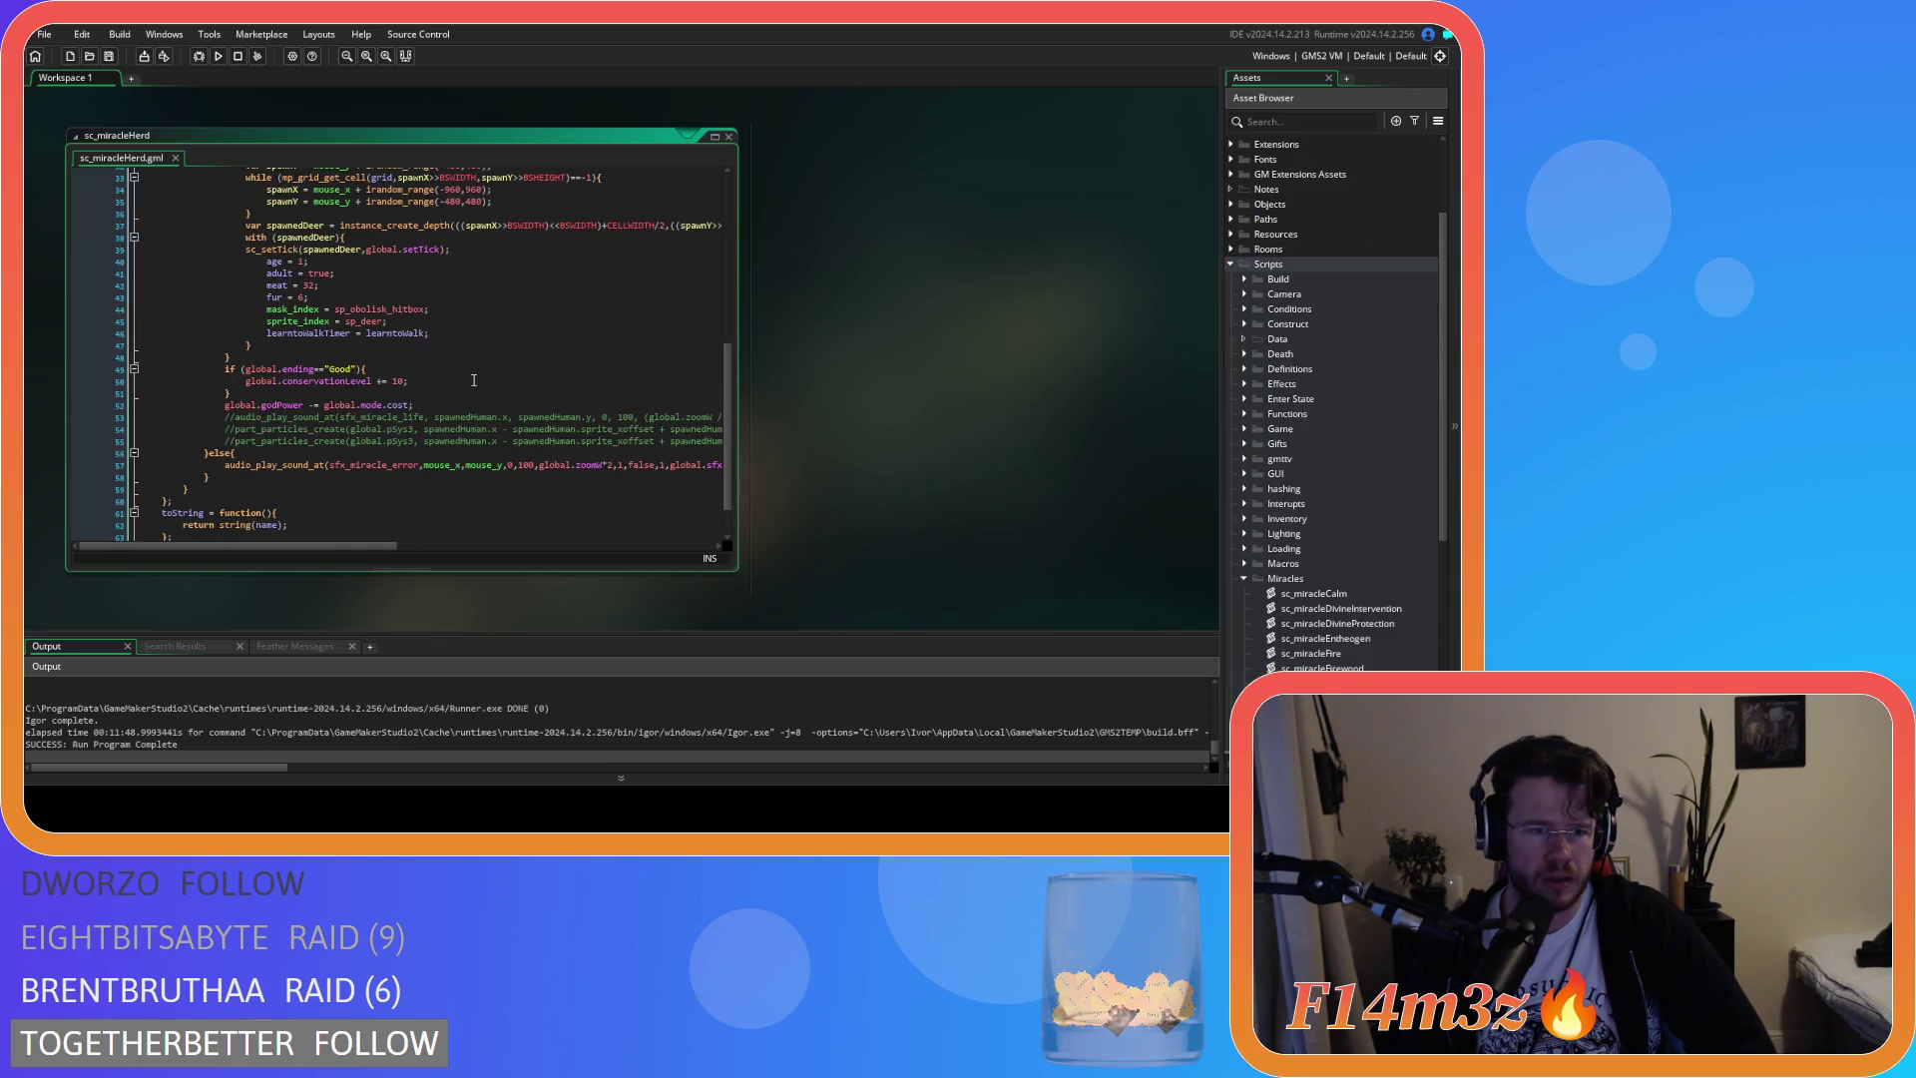
scroll(474, 381, up, 4)
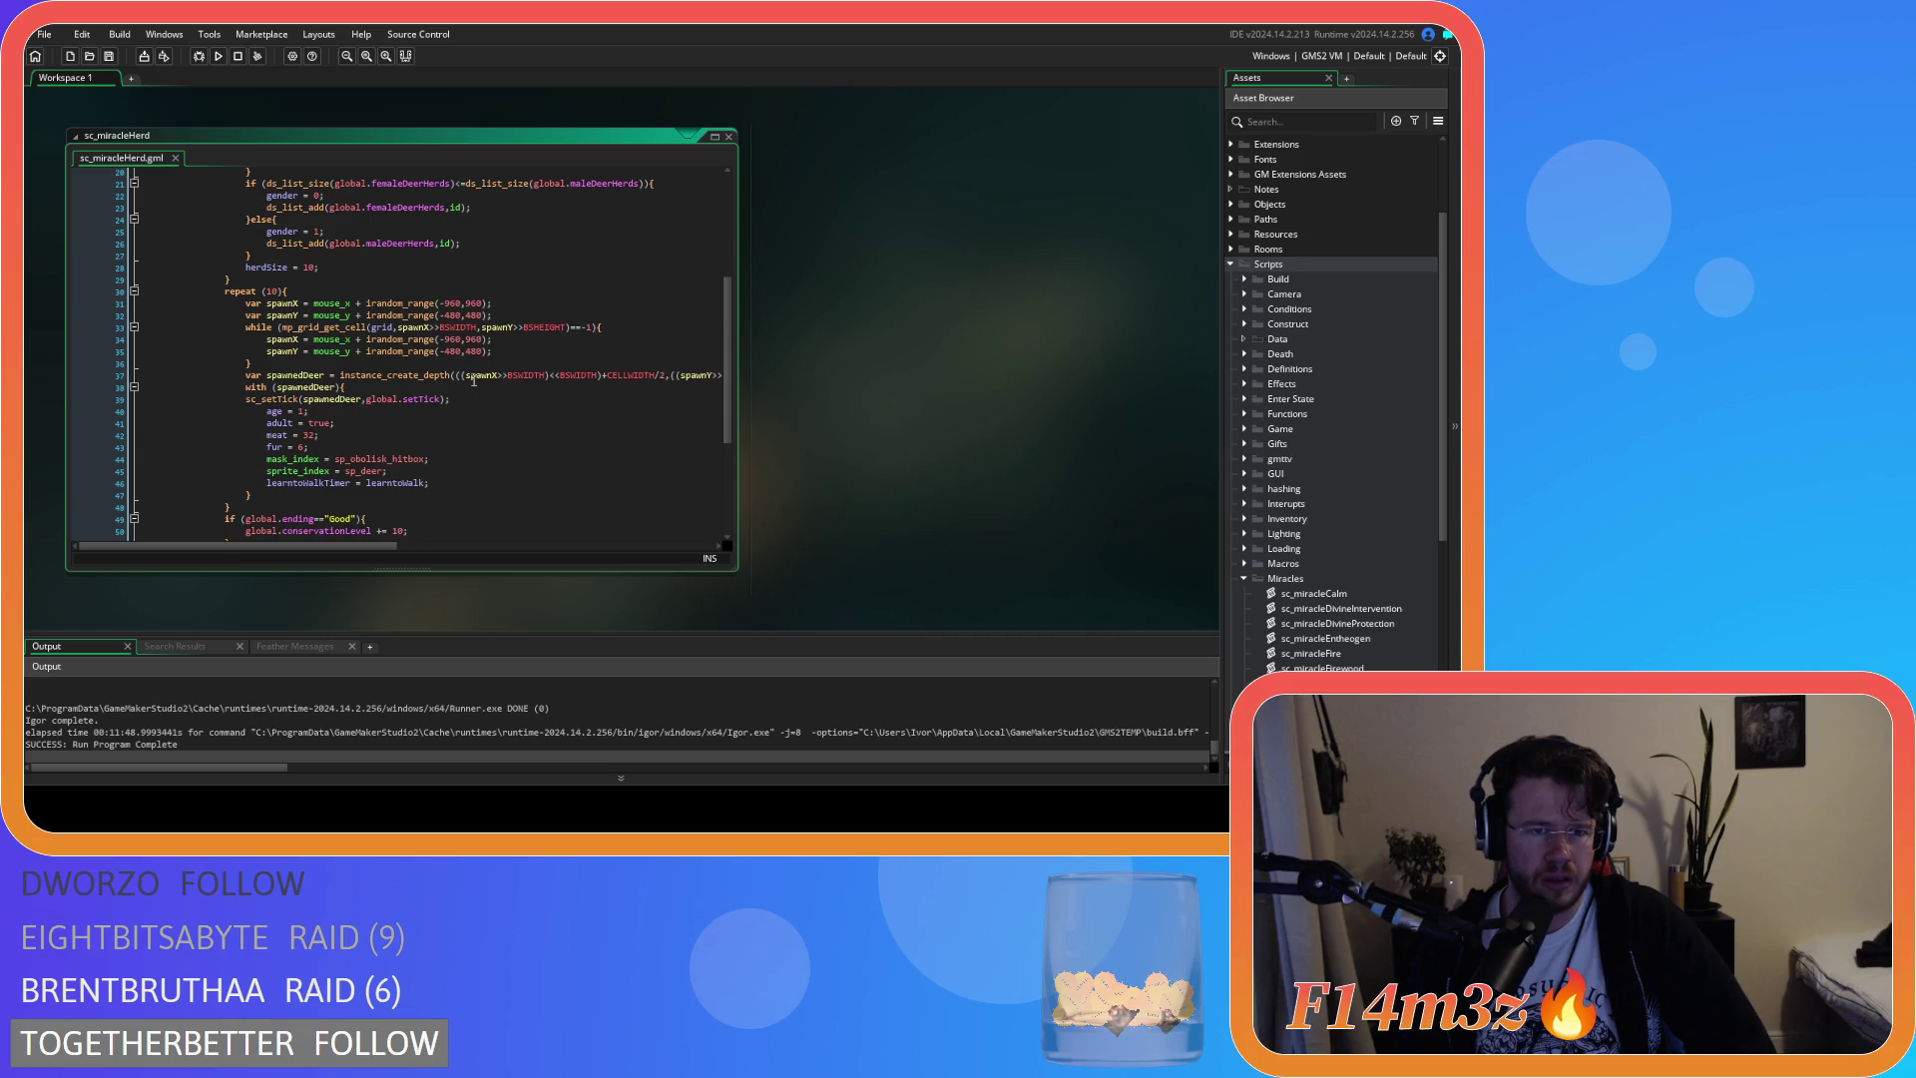
click(1245, 578)
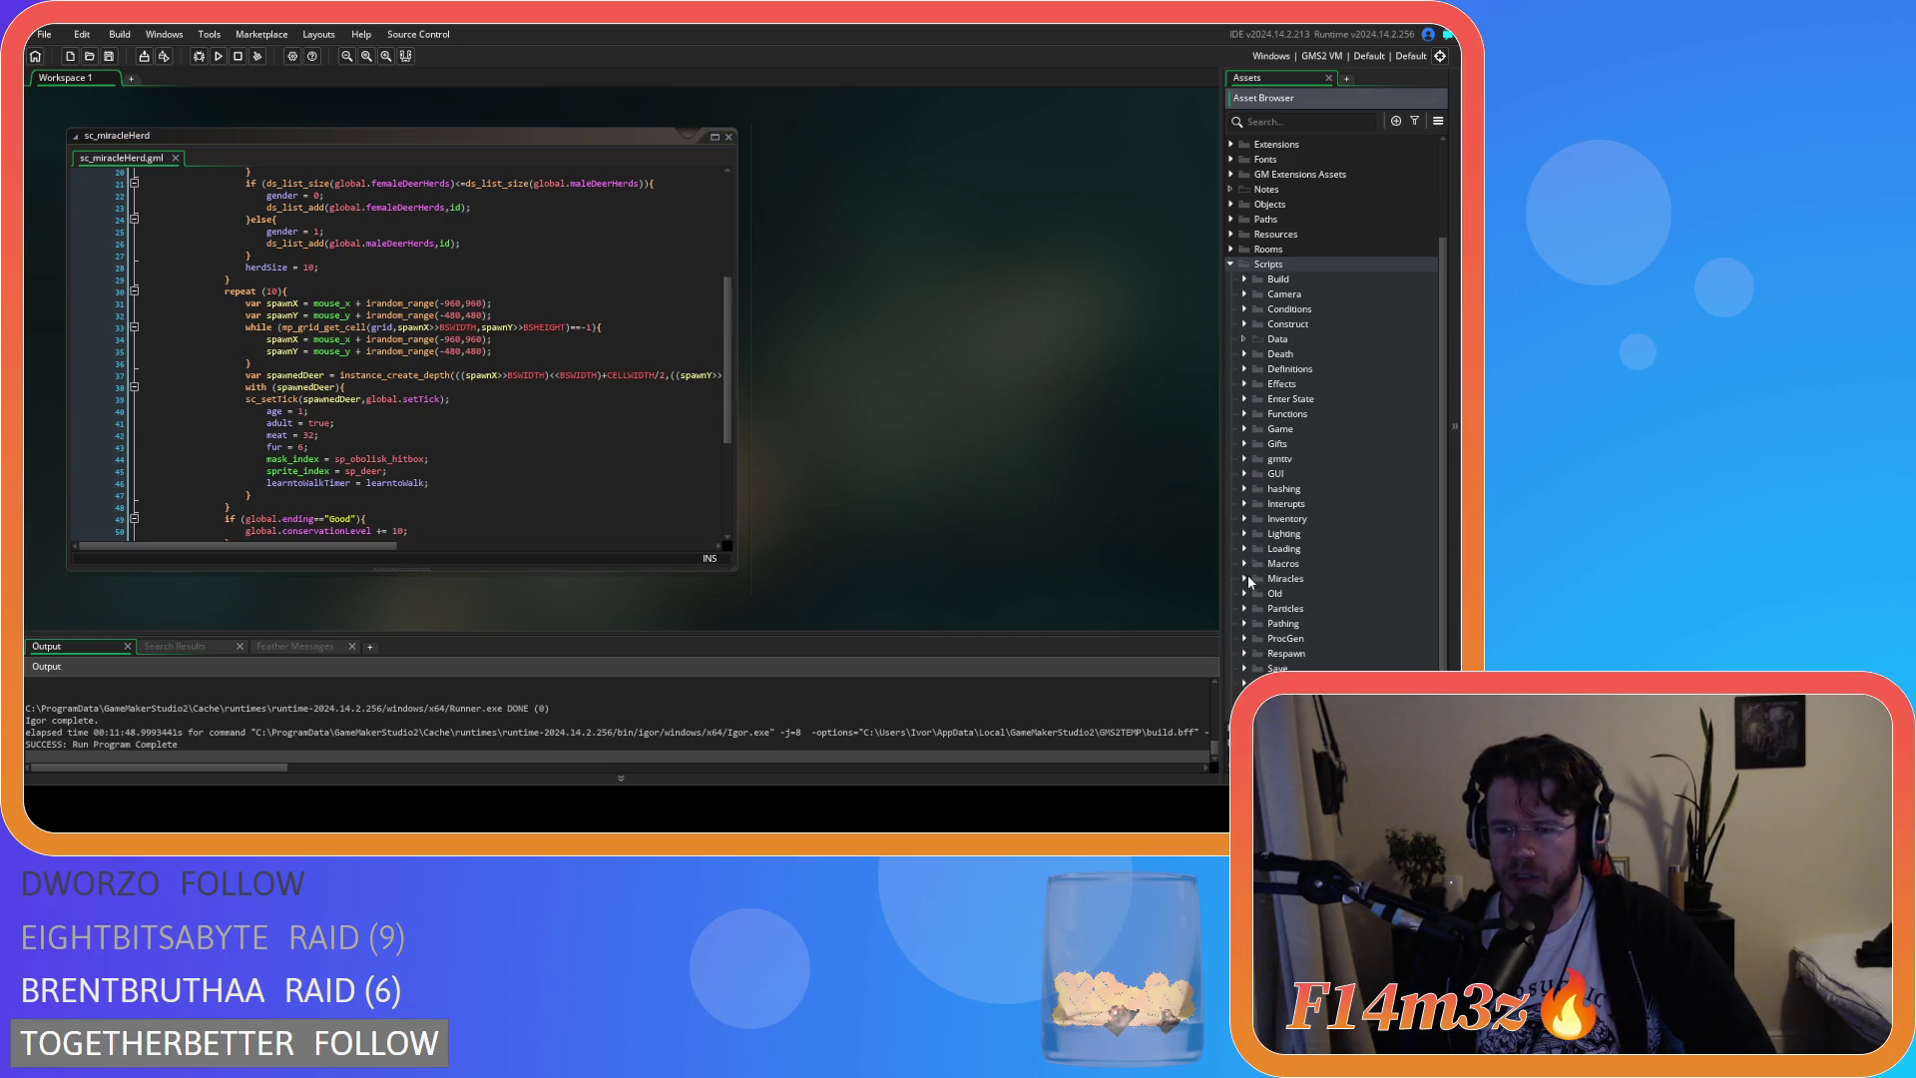
Open sc_deathDeer, inspect its currentDeer checks on lines 16–19, then close it
click(1248, 353)
double_click(1309, 413)
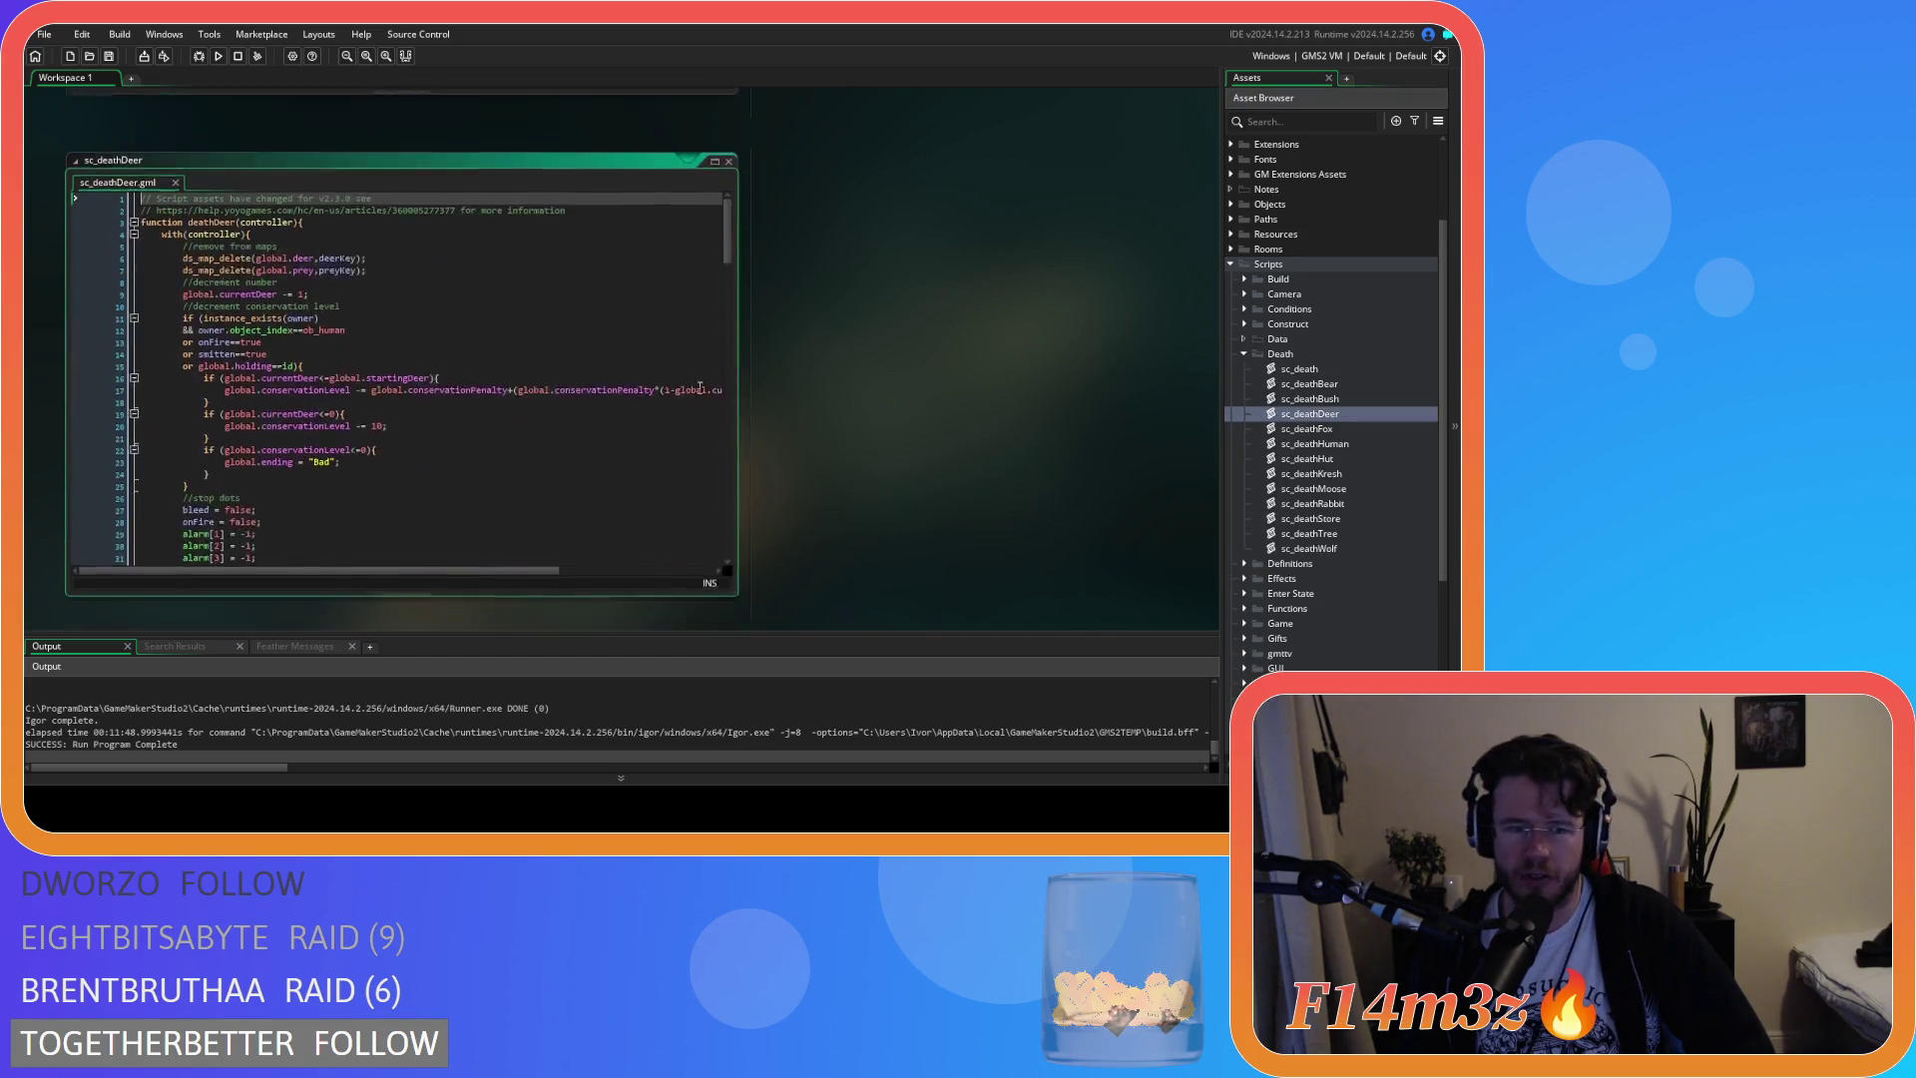
click(536, 353)
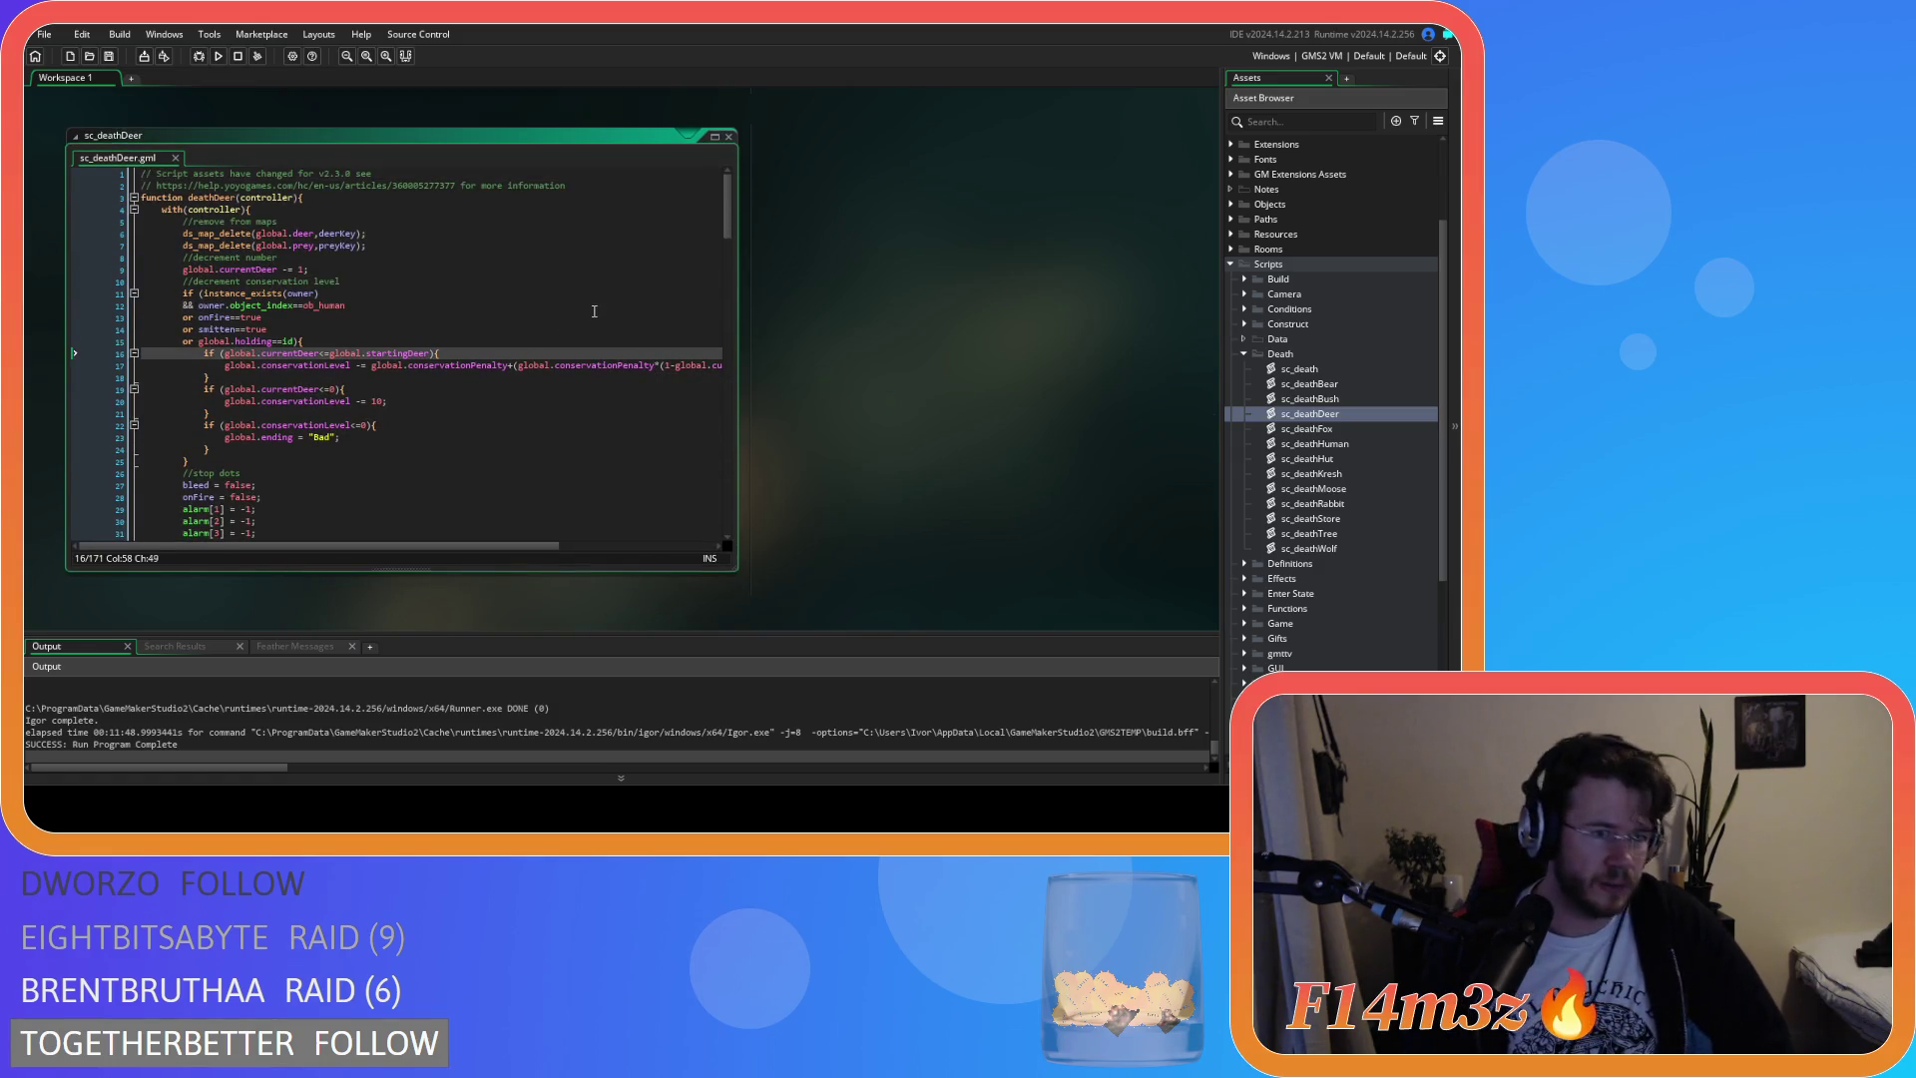
drag(271, 354, 429, 365)
click(399, 353)
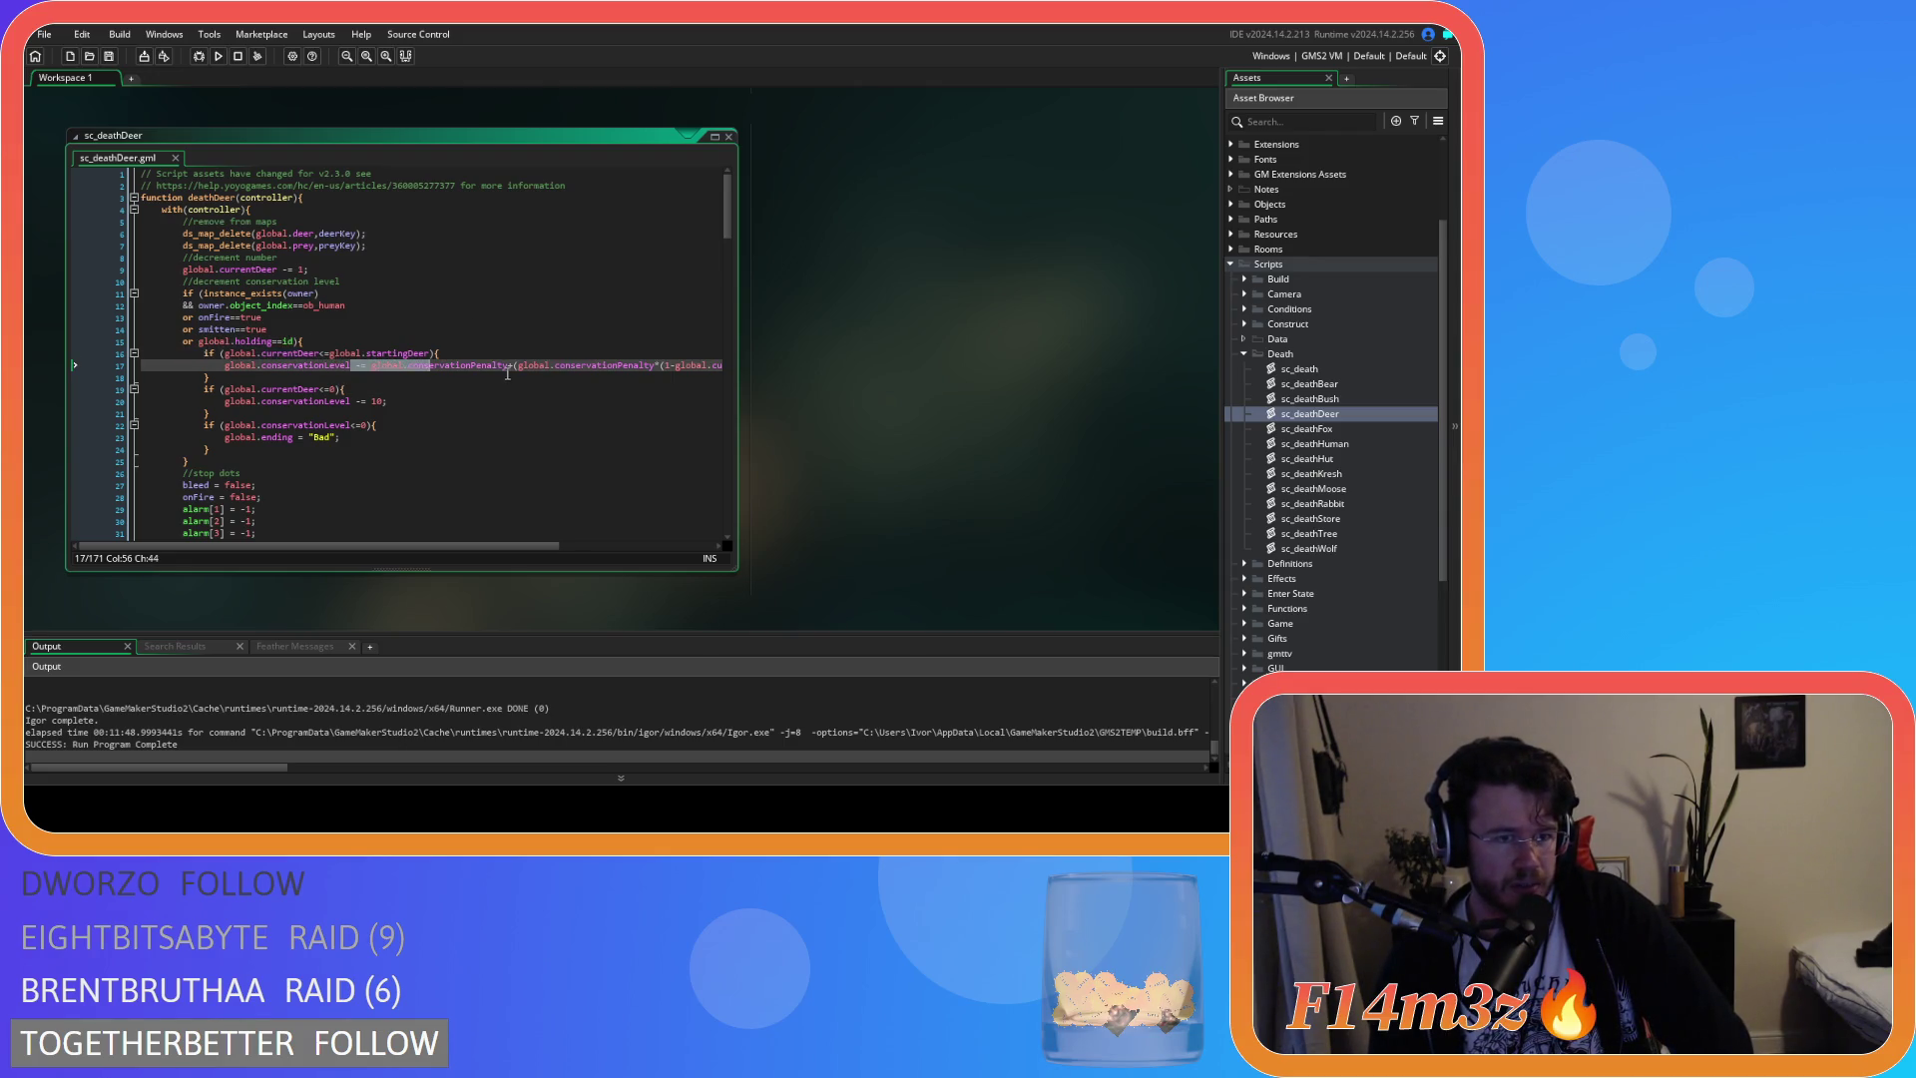
mouse_move(319, 389)
mouse_down()
mouse_move(250, 389)
mouse_move(443, 412)
mouse_move(429, 403)
mouse_up()
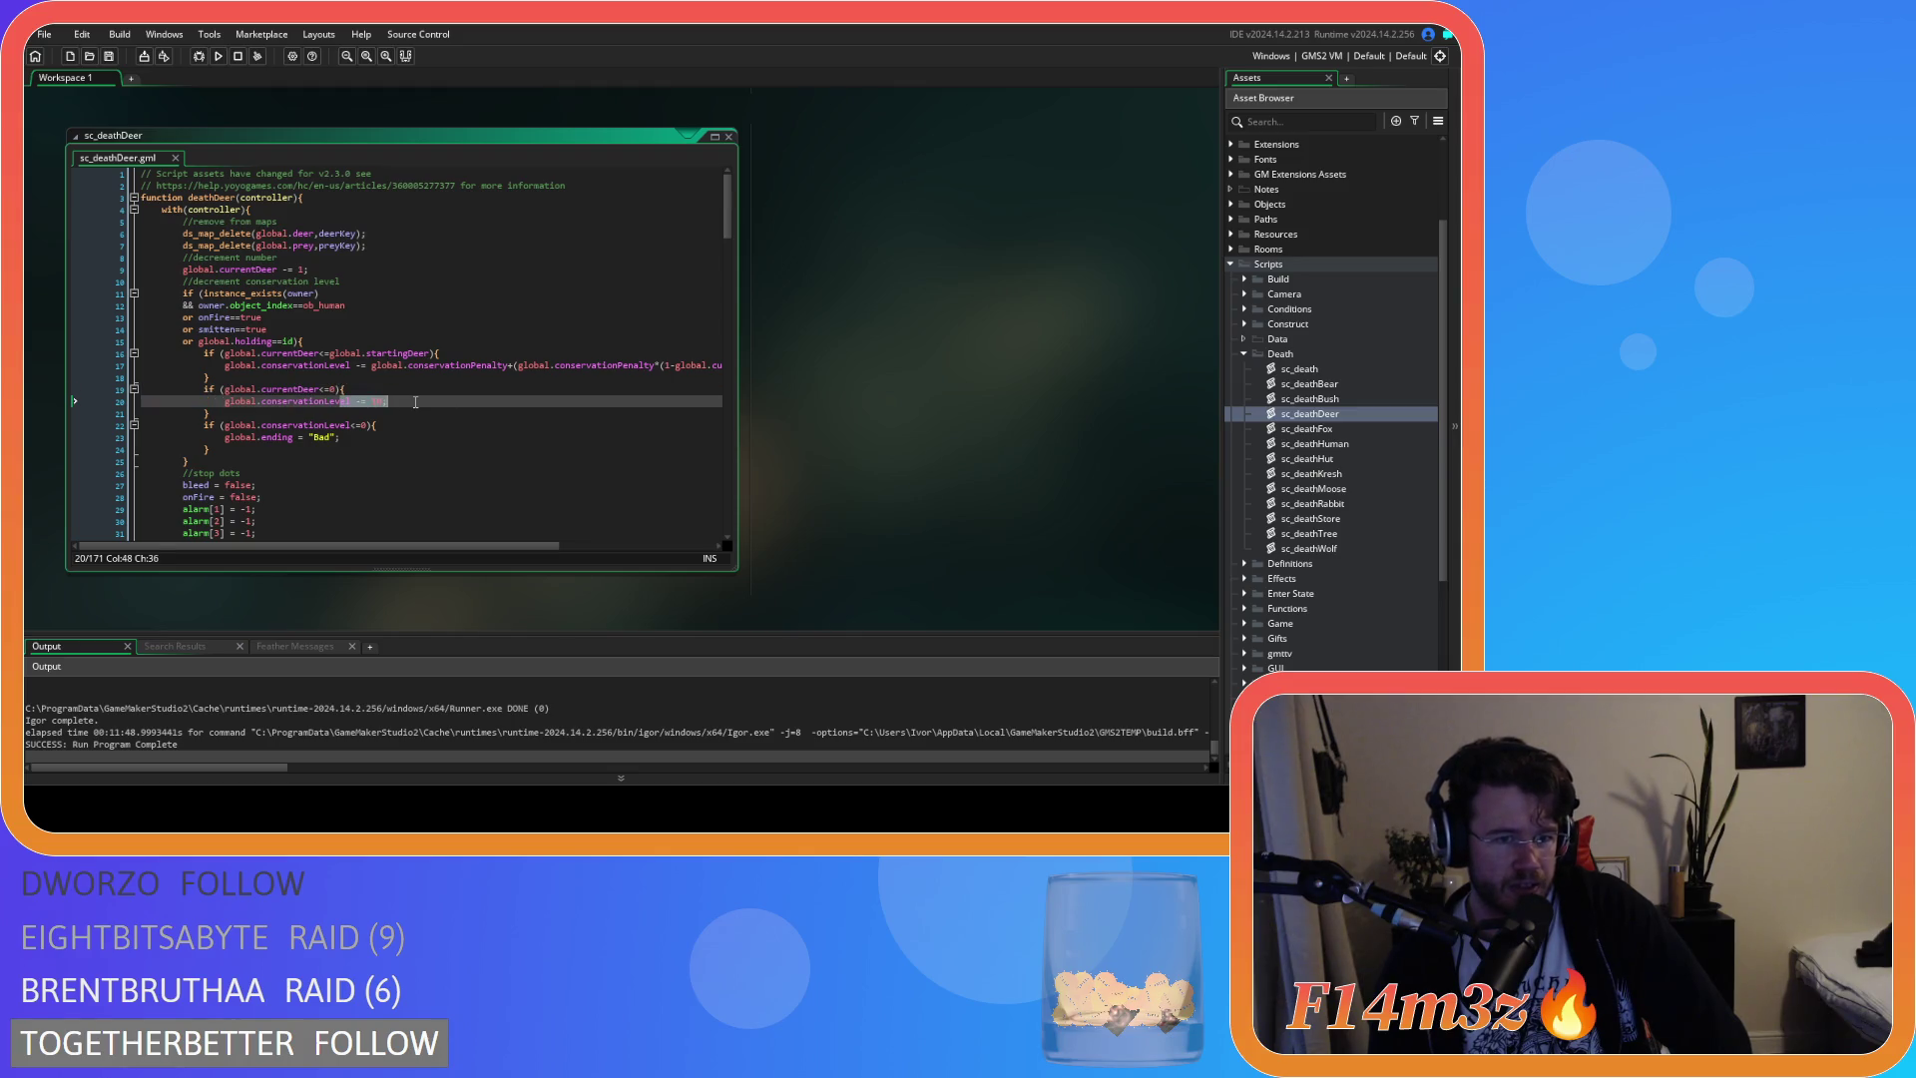
click(848, 247)
click(728, 137)
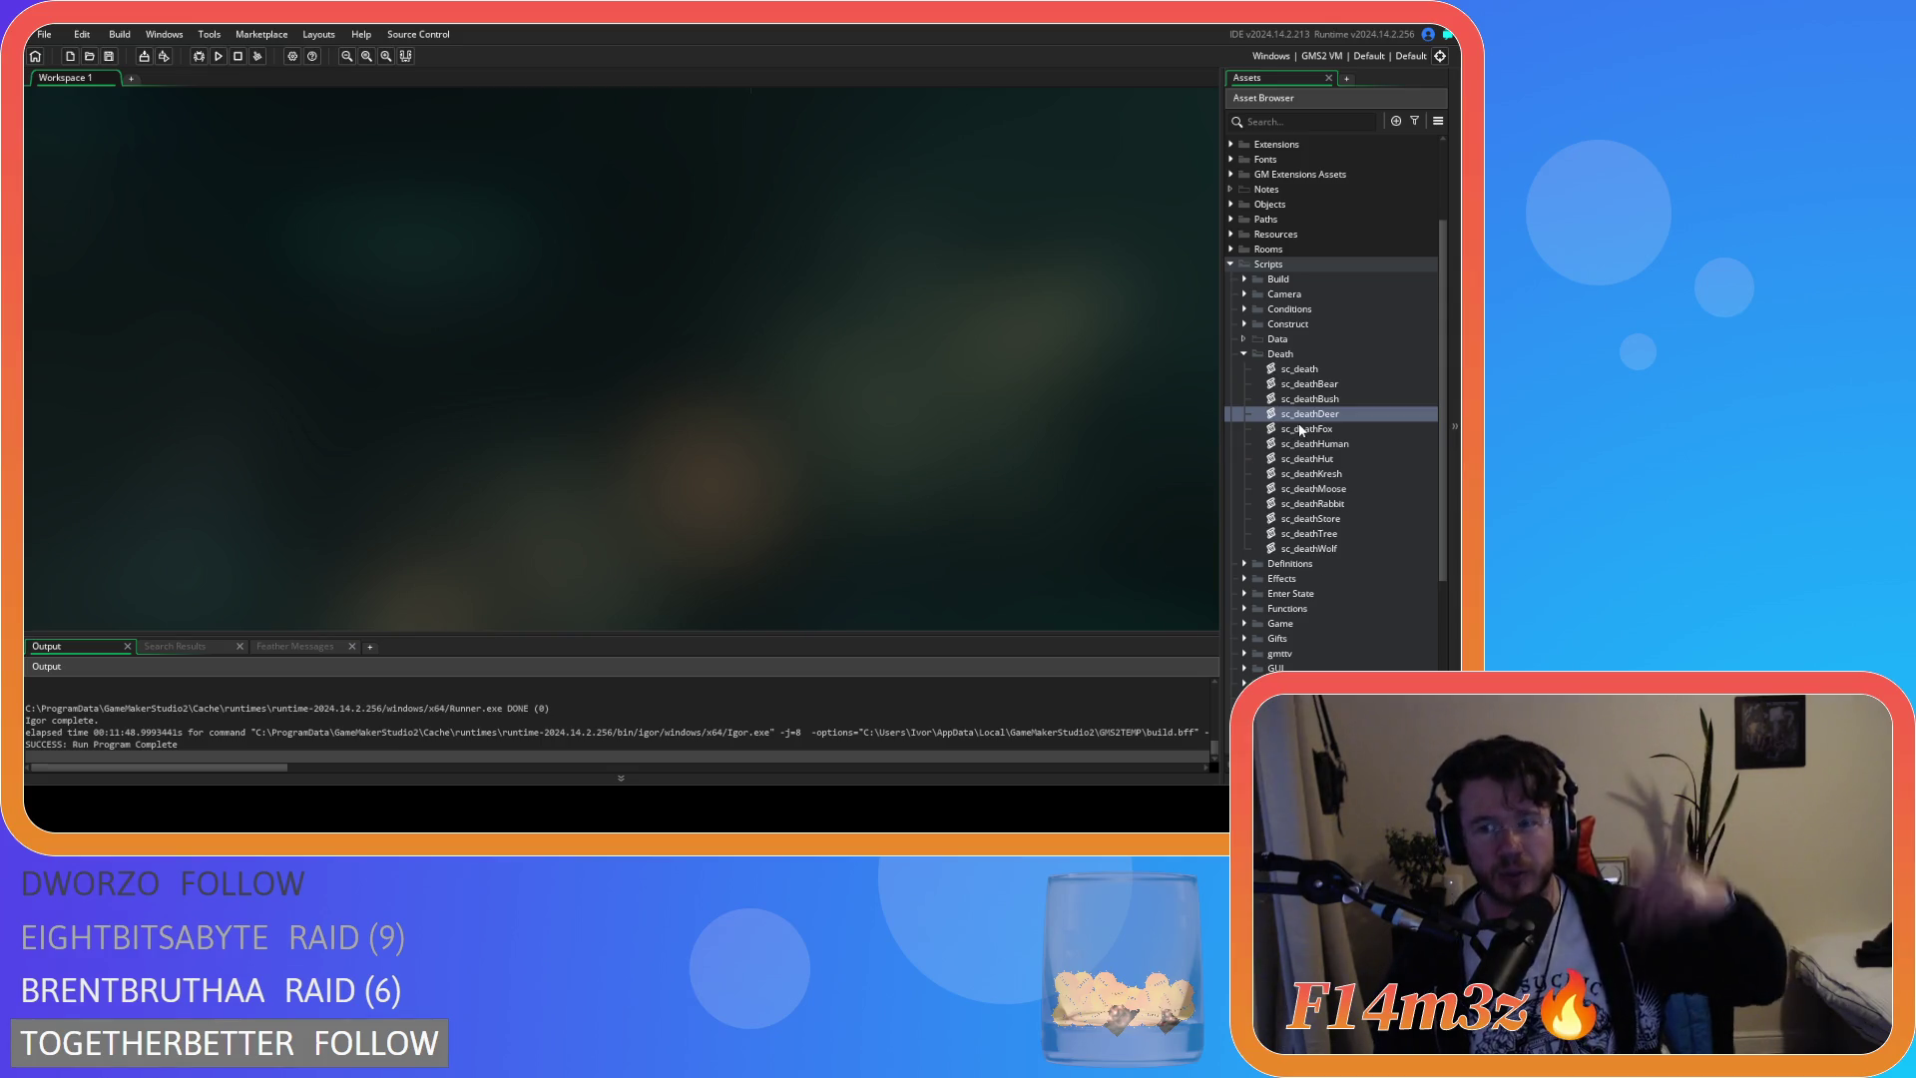
Collapse the Death folder and expand Miracles to show the sc_miracle scripts
click(1242, 354)
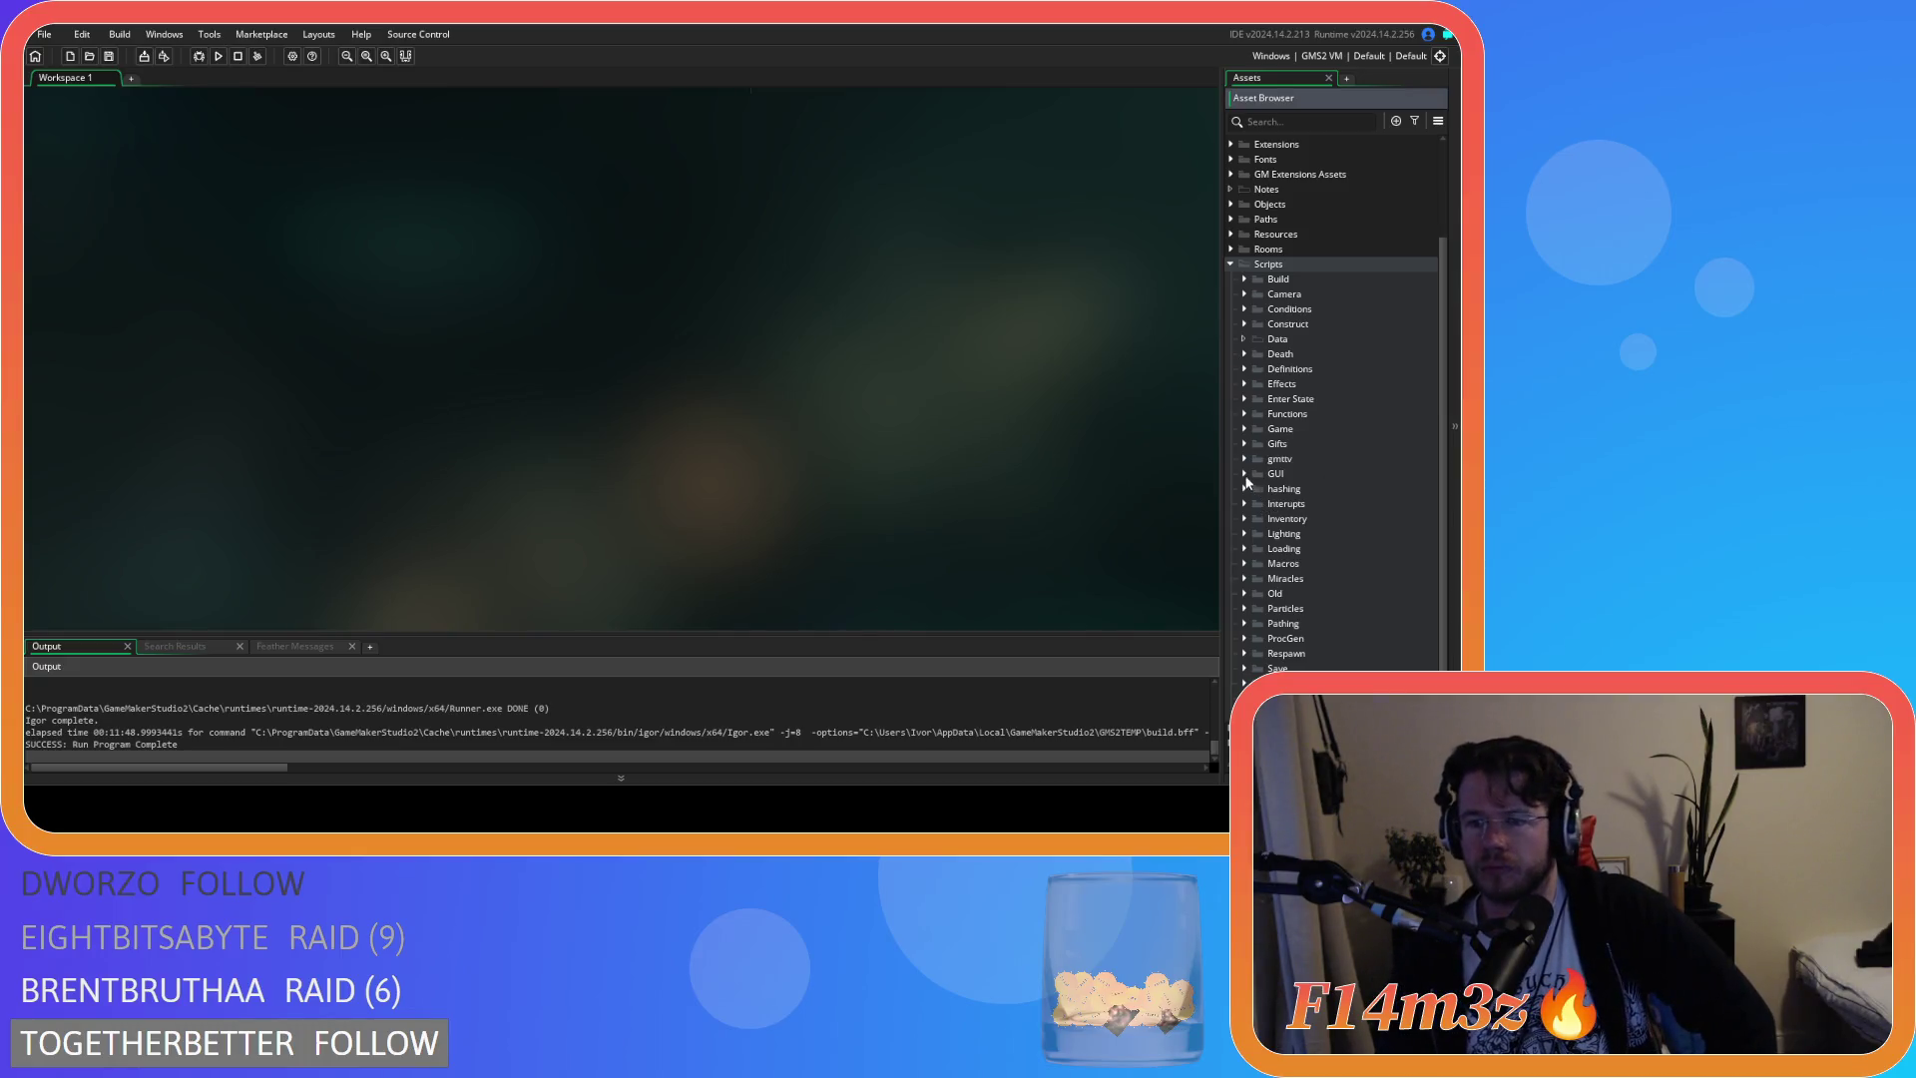
click(1244, 577)
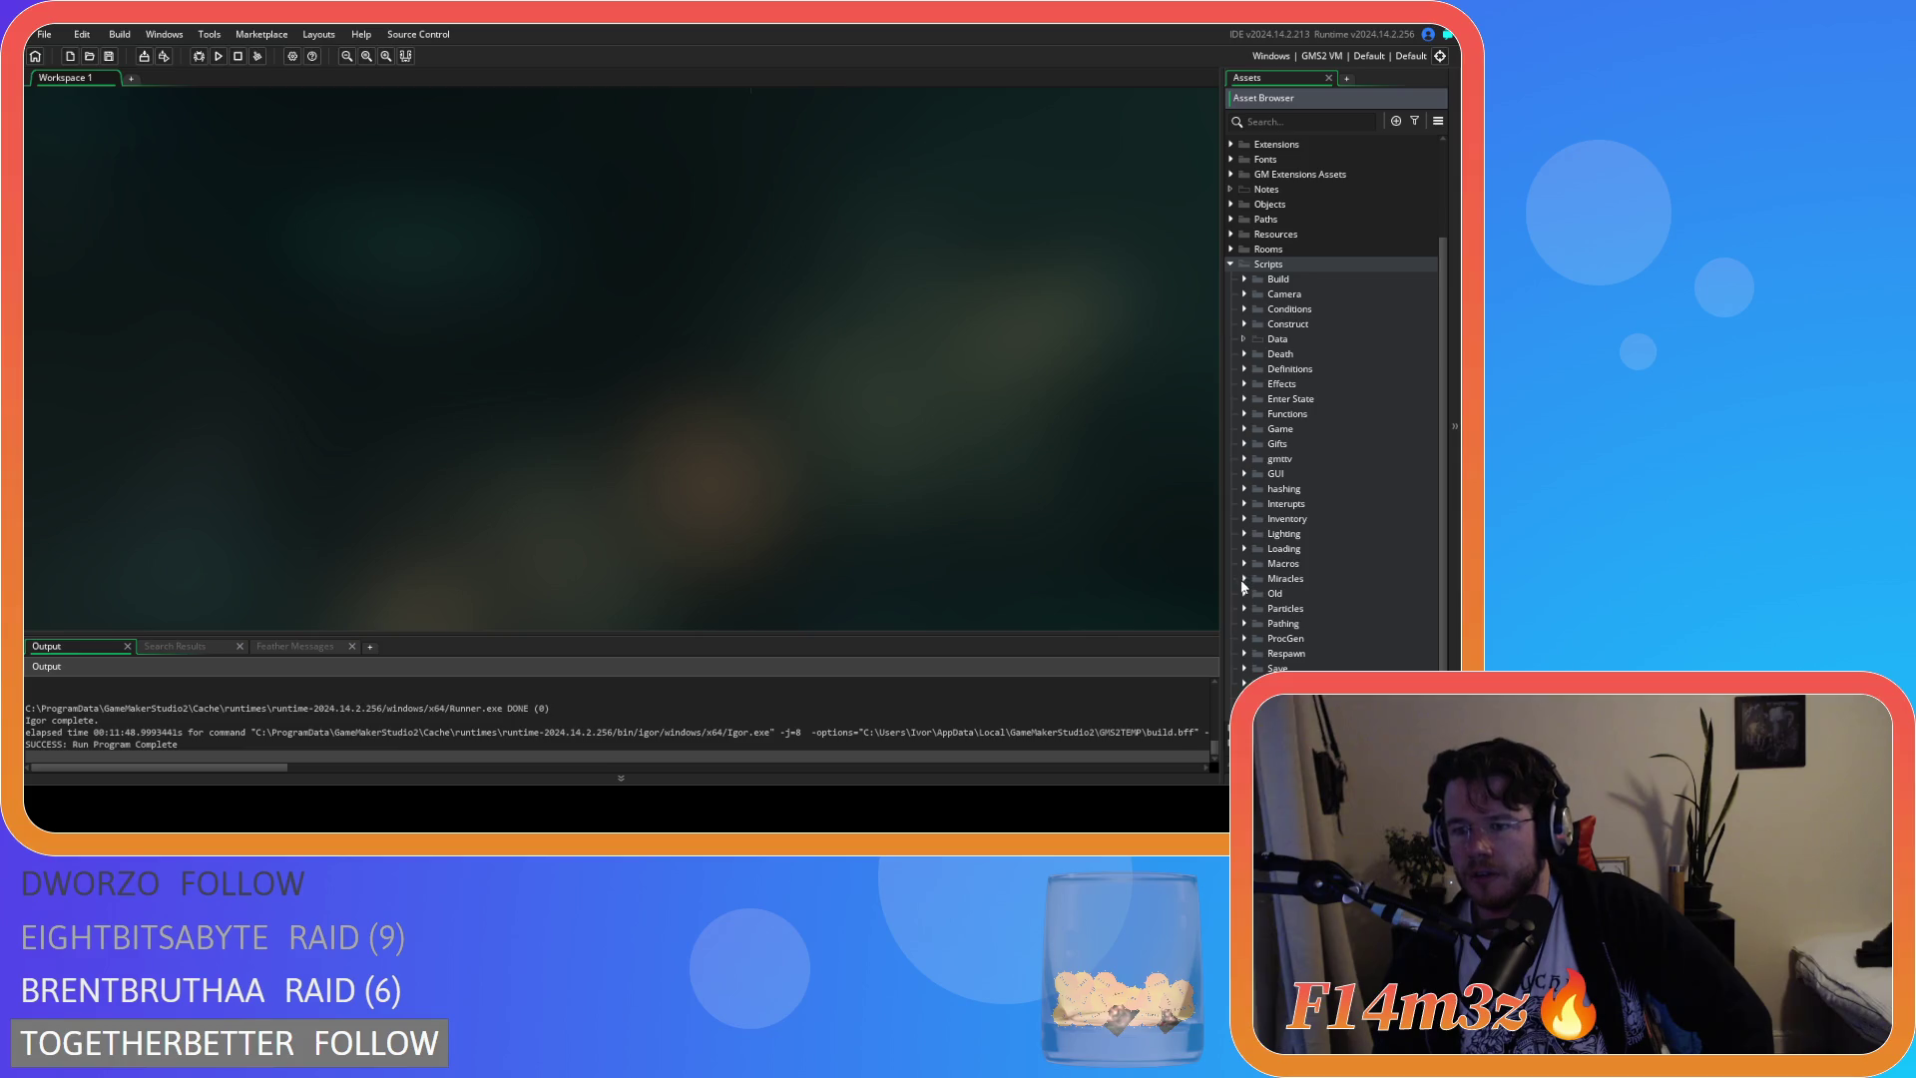
scroll(1257, 576, down, 5)
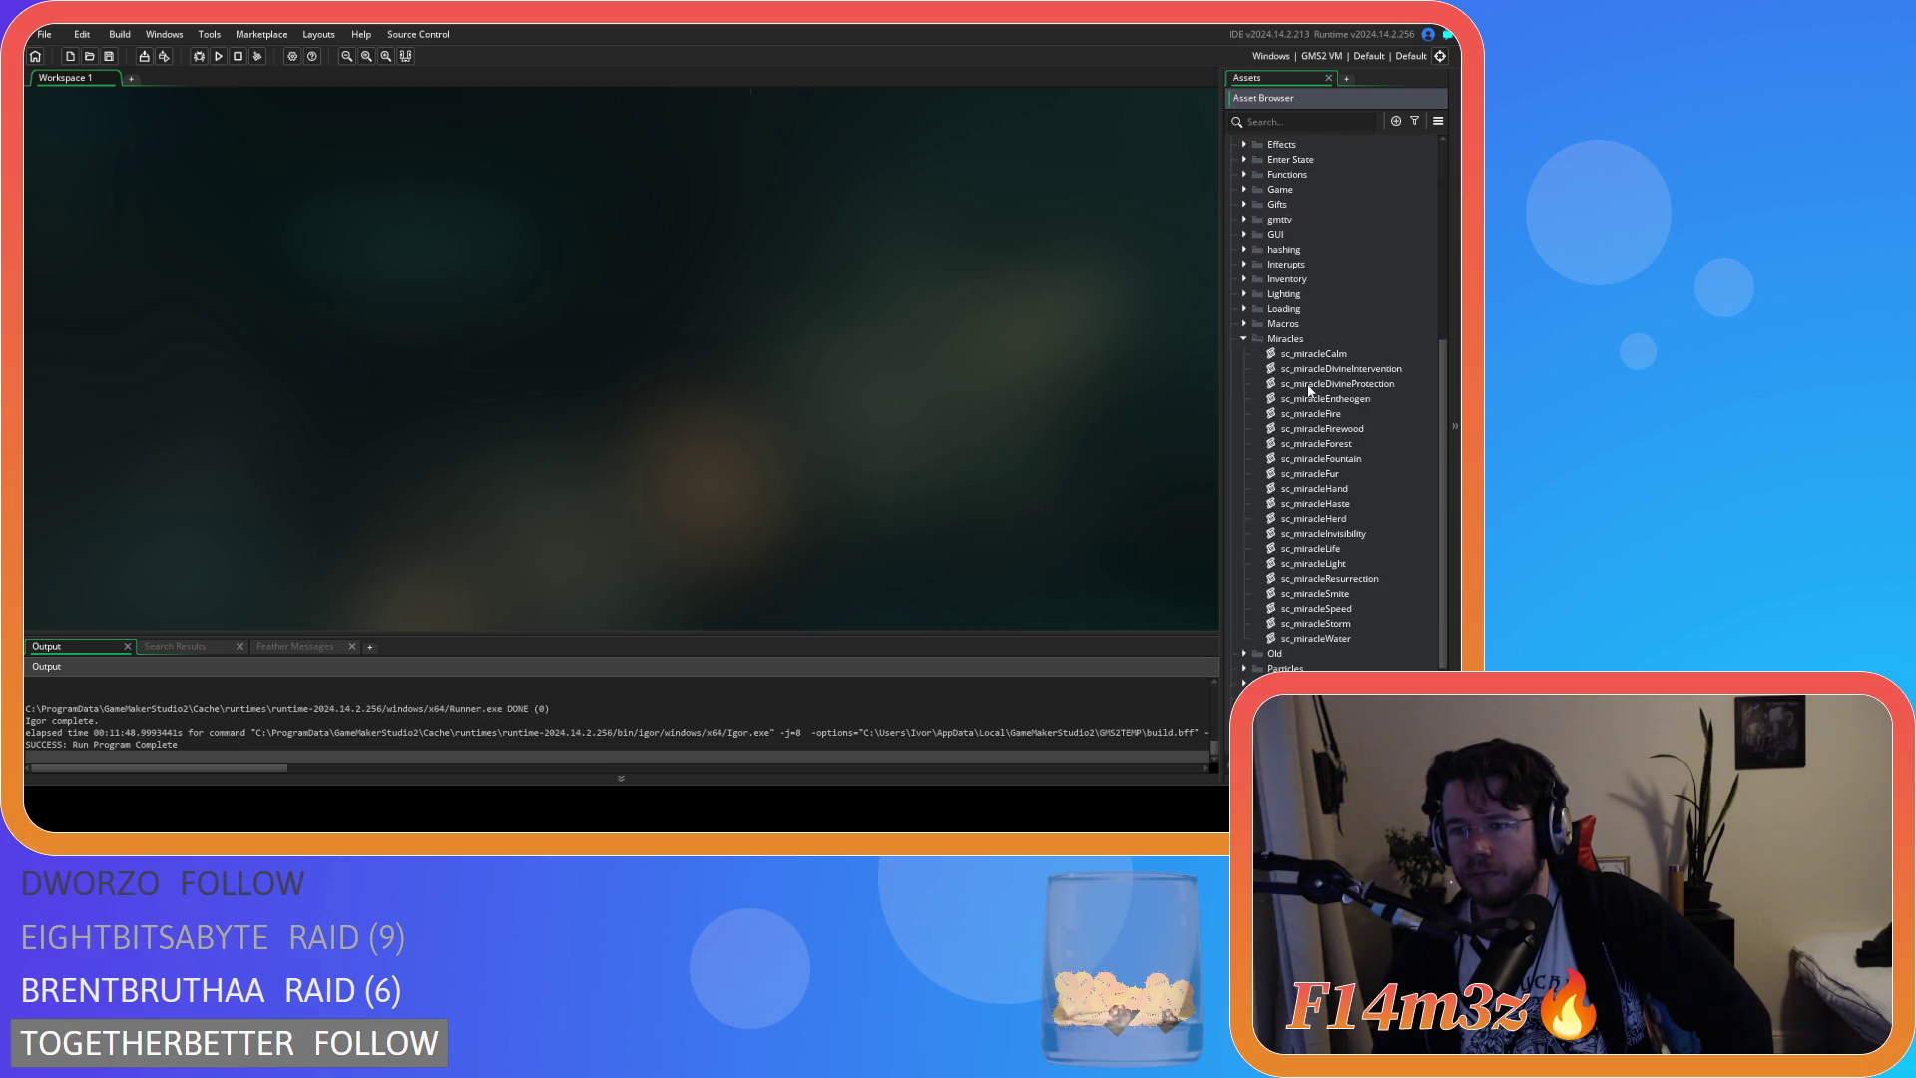
Add 'global.currentDeer += 10;' after line 51 of sc_miracleHerd and save it
double_click(1350, 516)
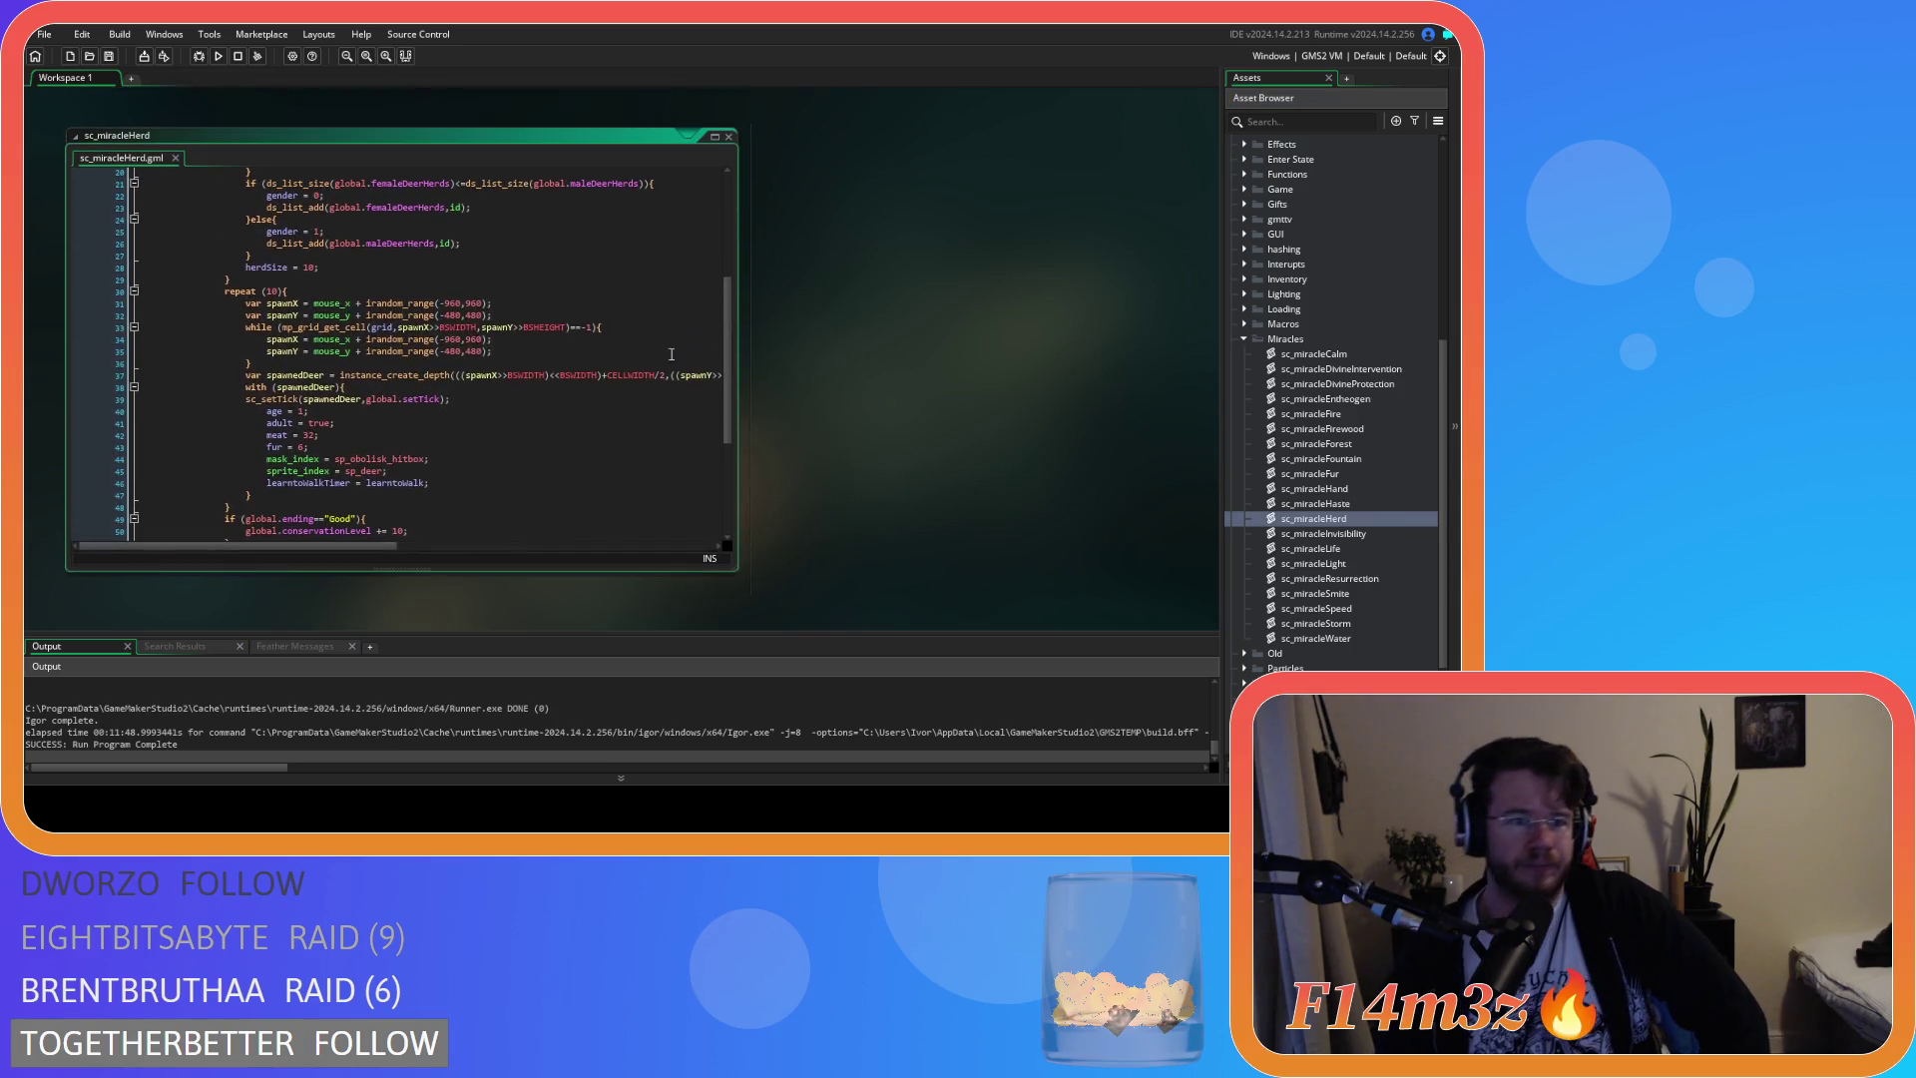
scroll(389, 354, up, 6)
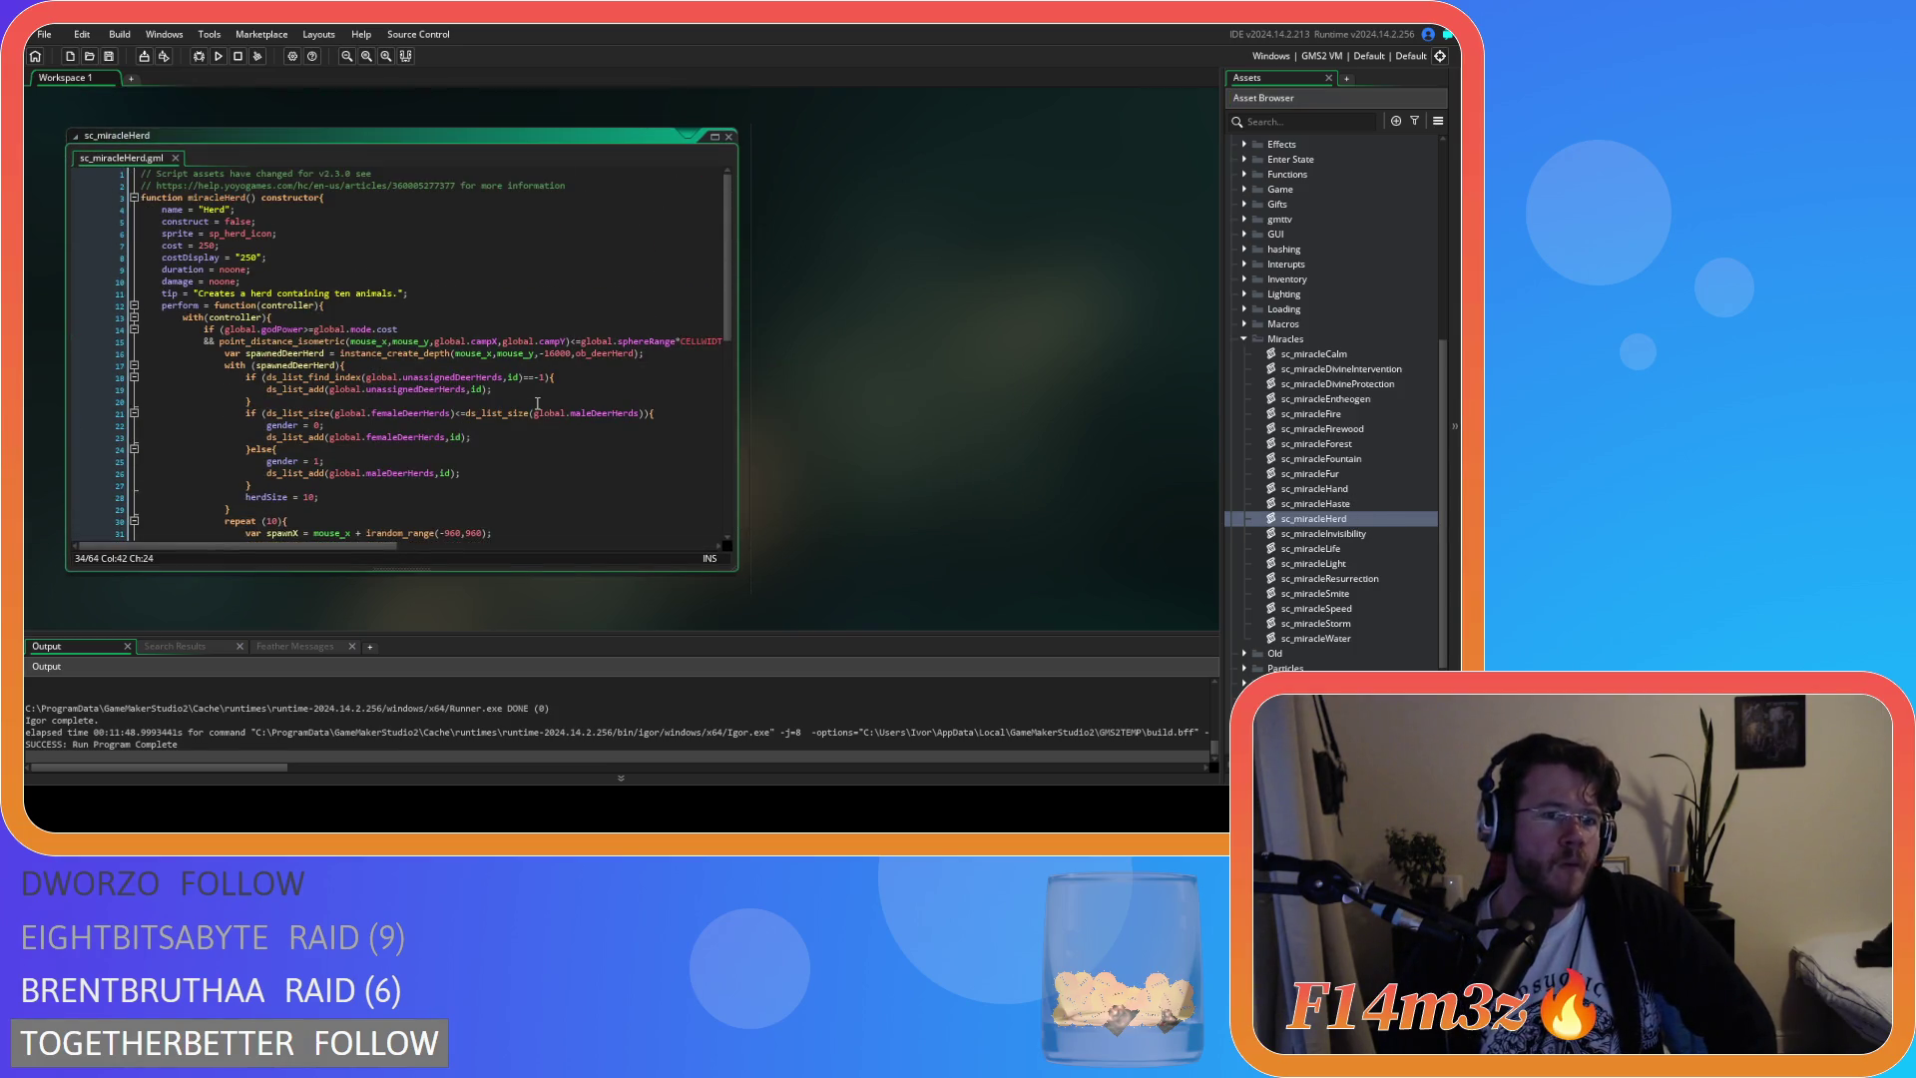
scroll(537, 403, down, 4)
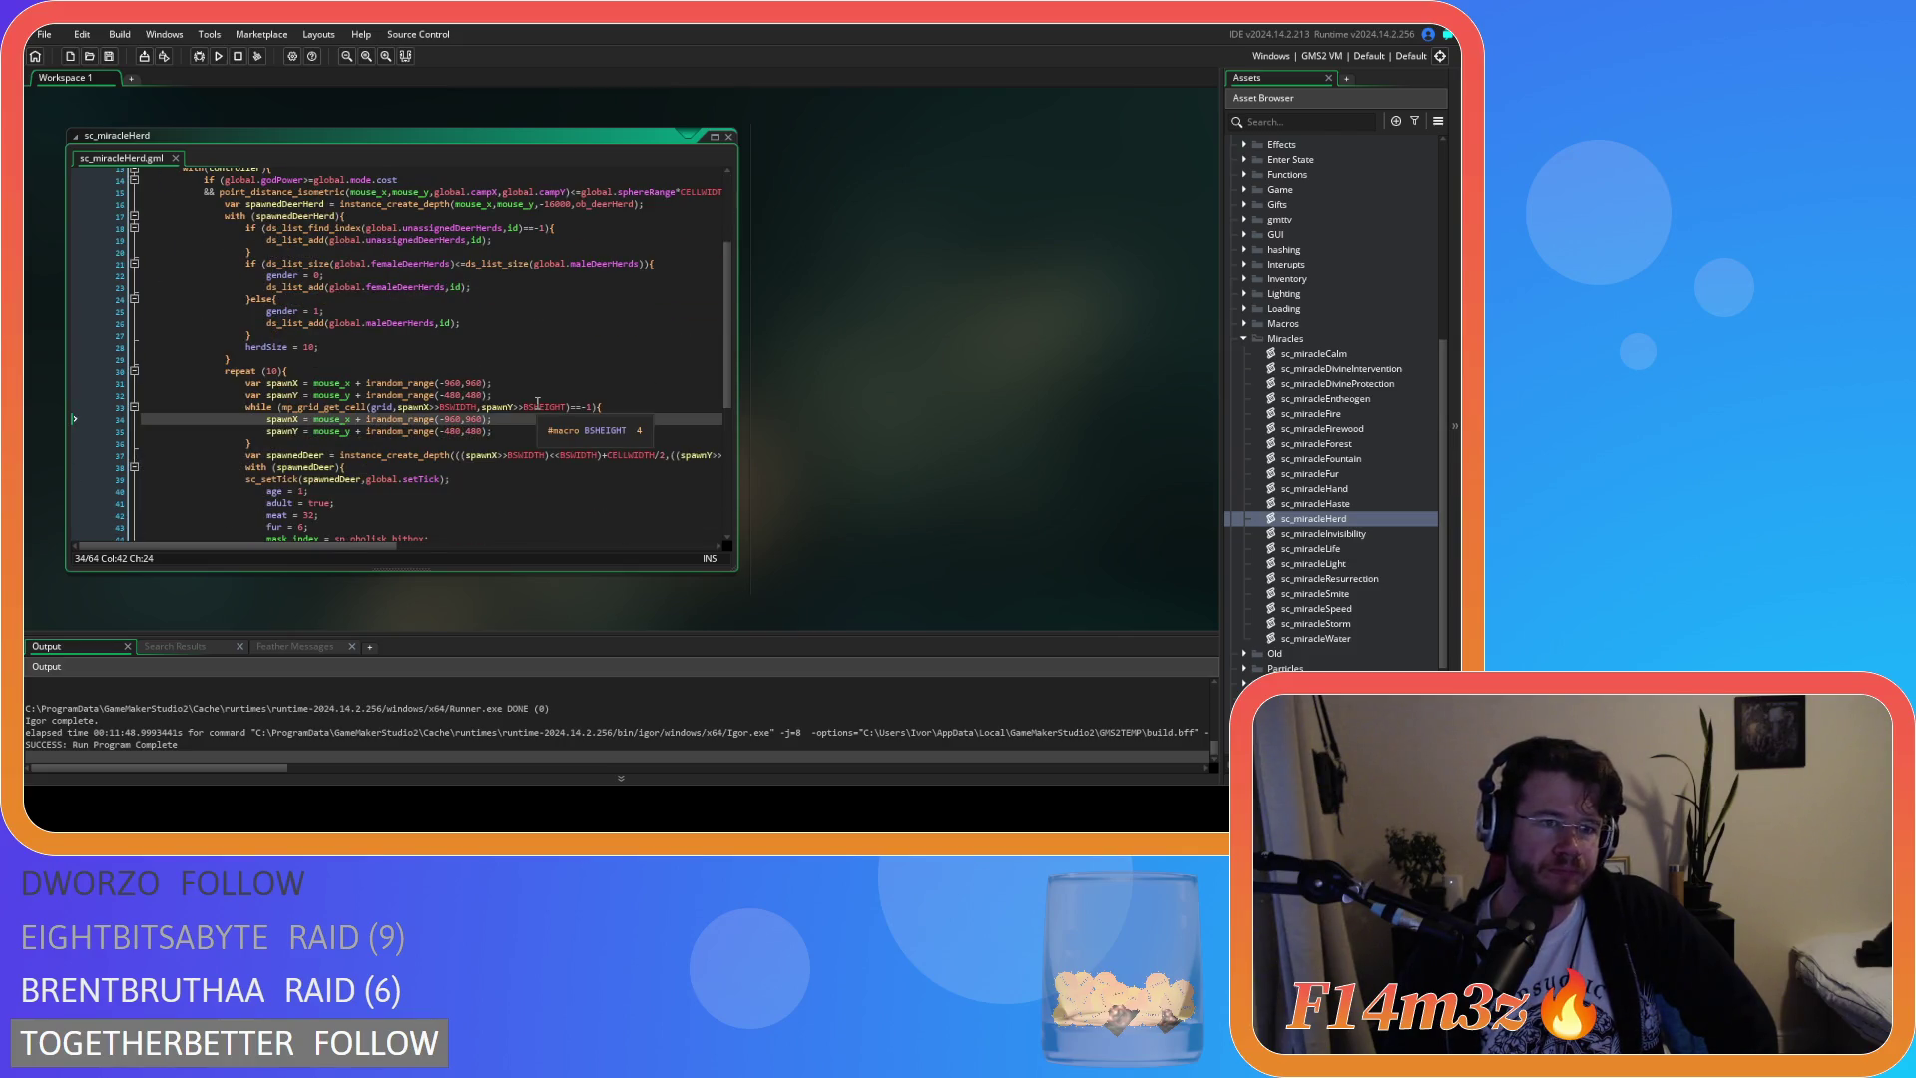
scroll(537, 403, down, 4)
click(302, 476)
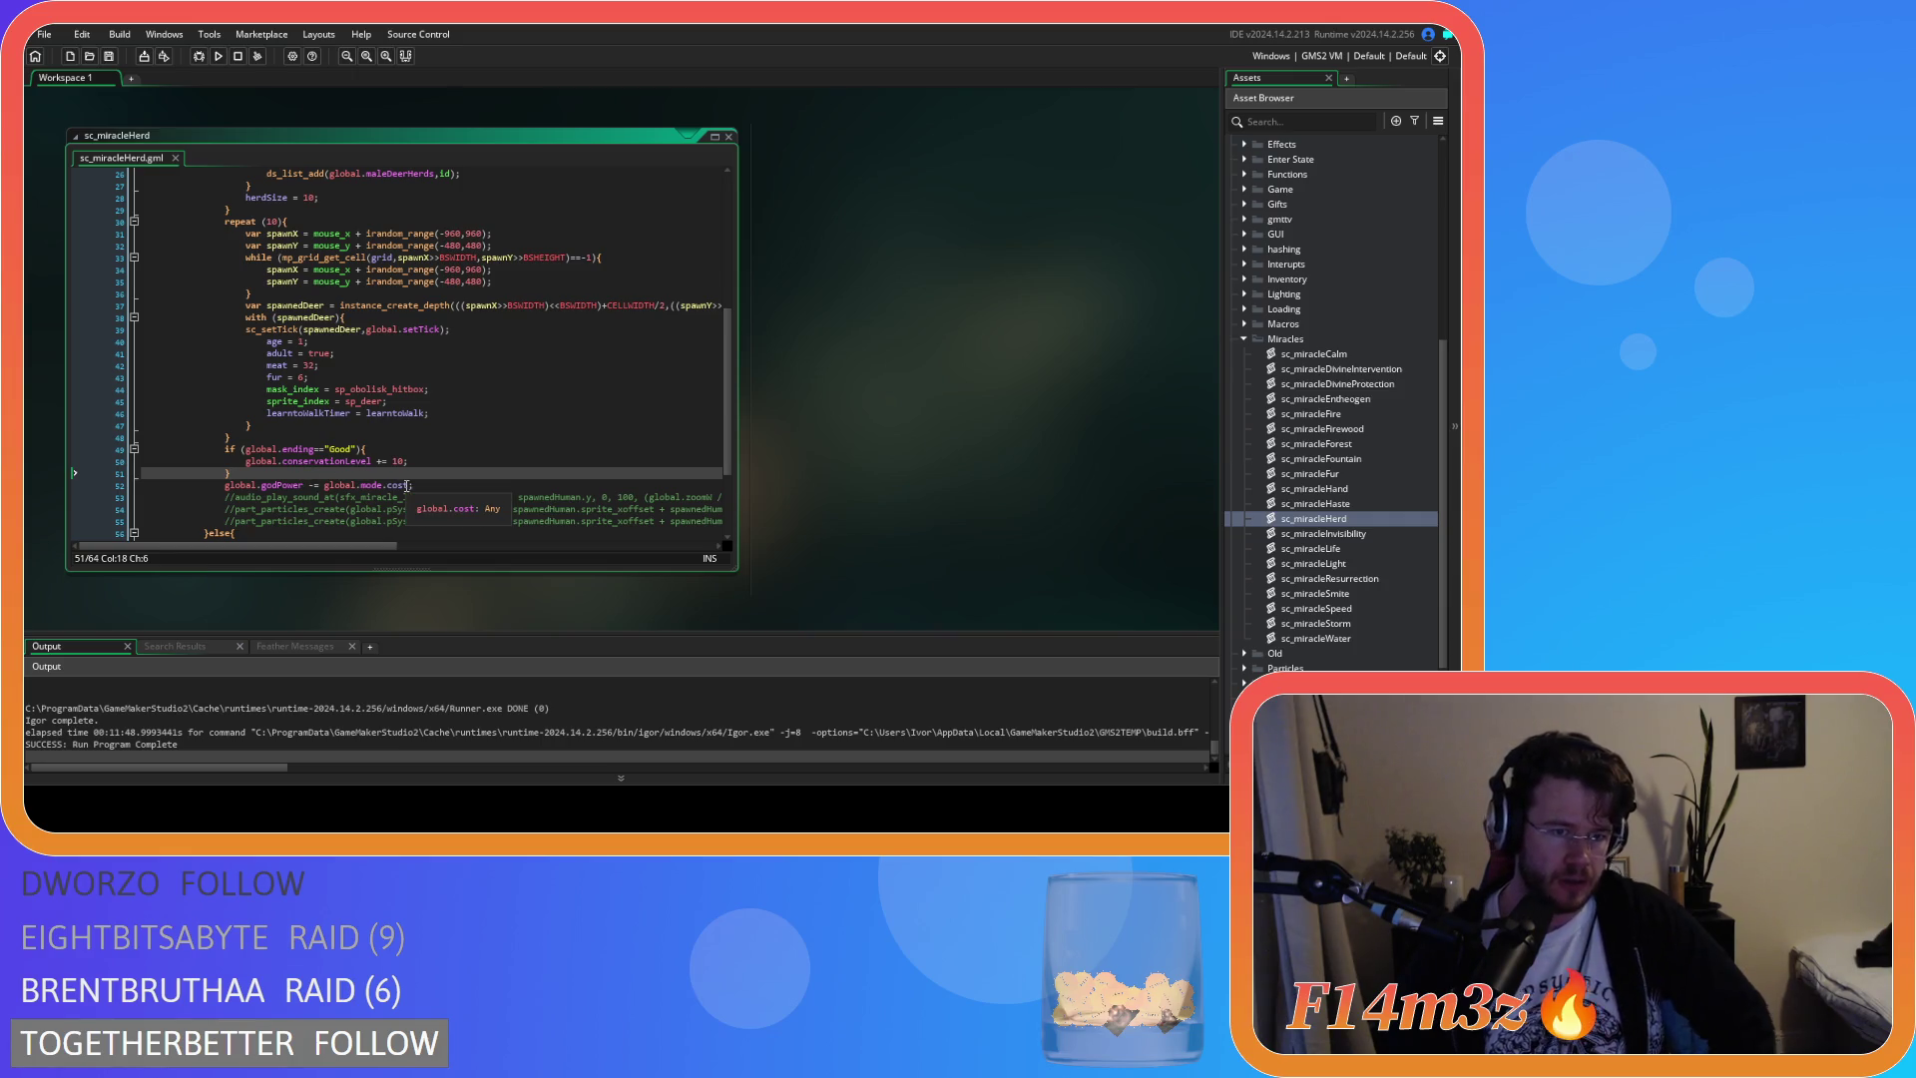
key(Return)
text(global.current)
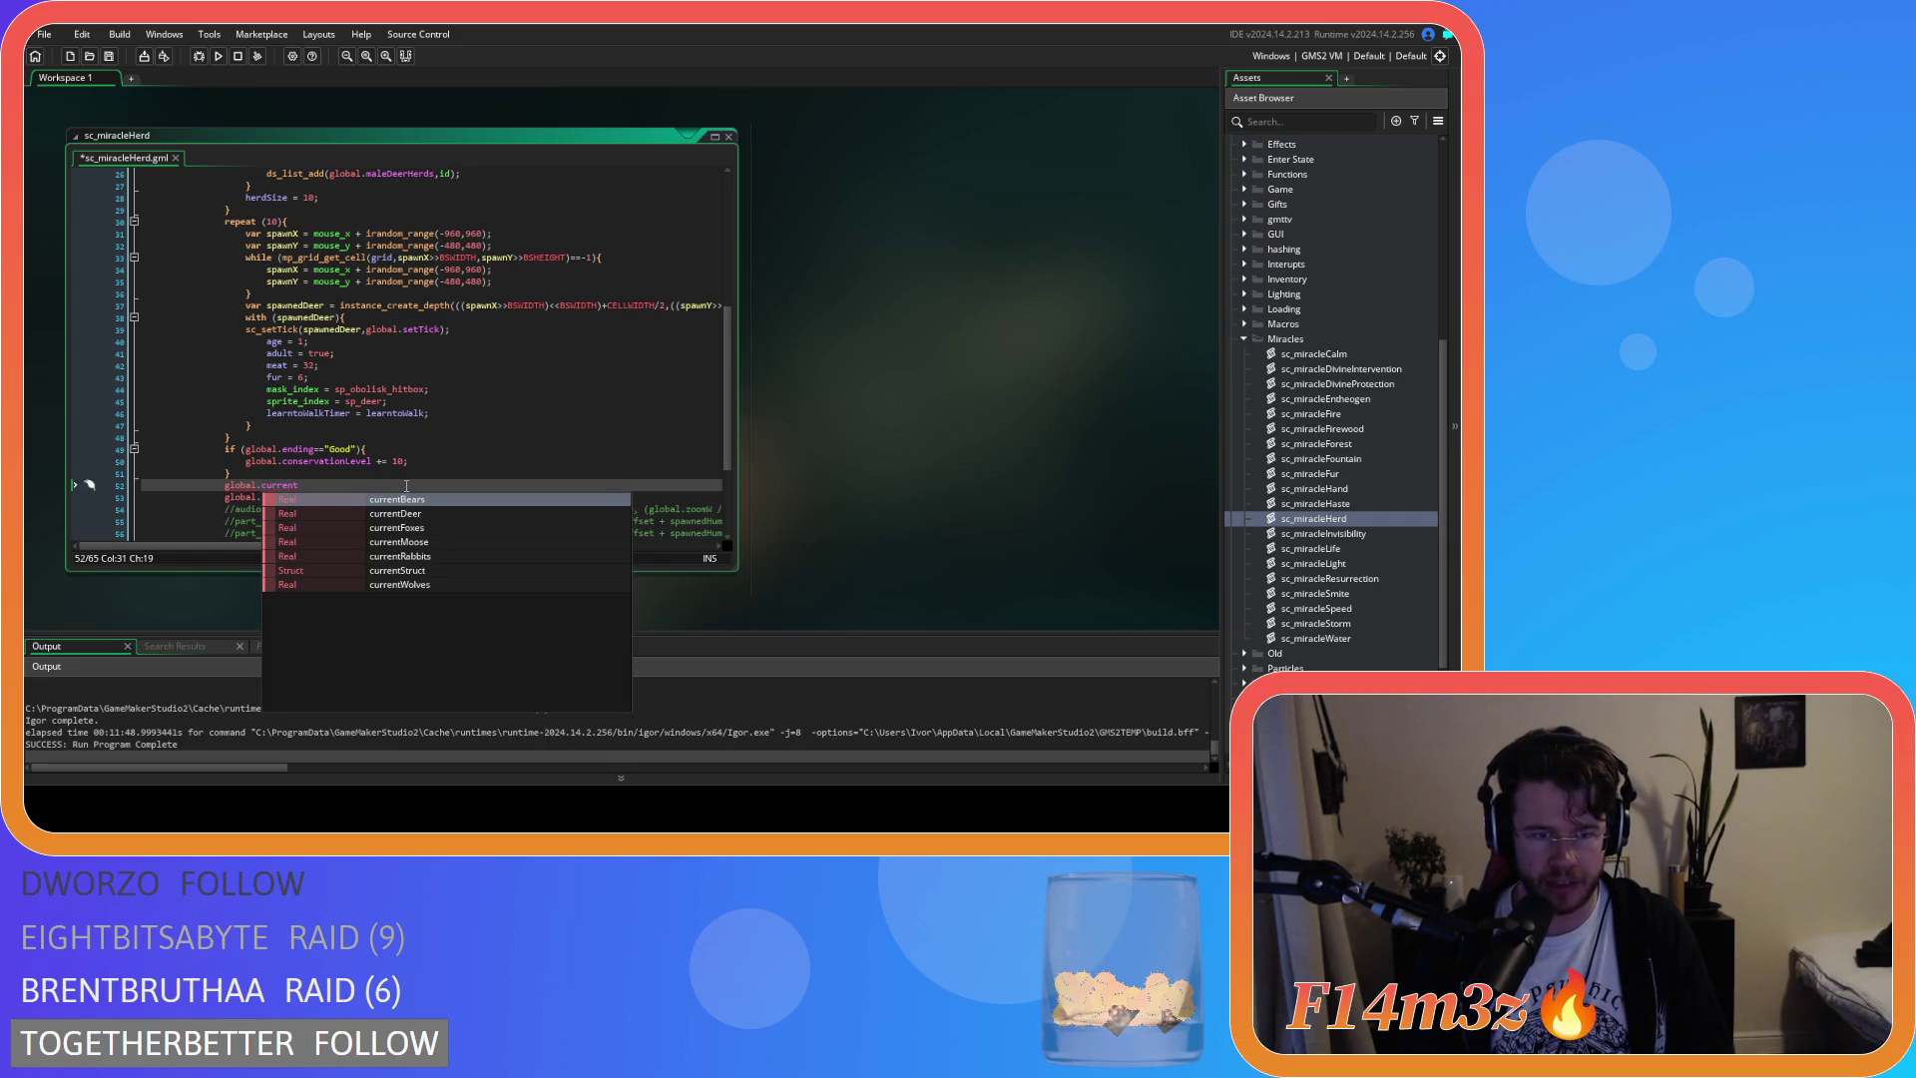
key(Down)
key(Return)
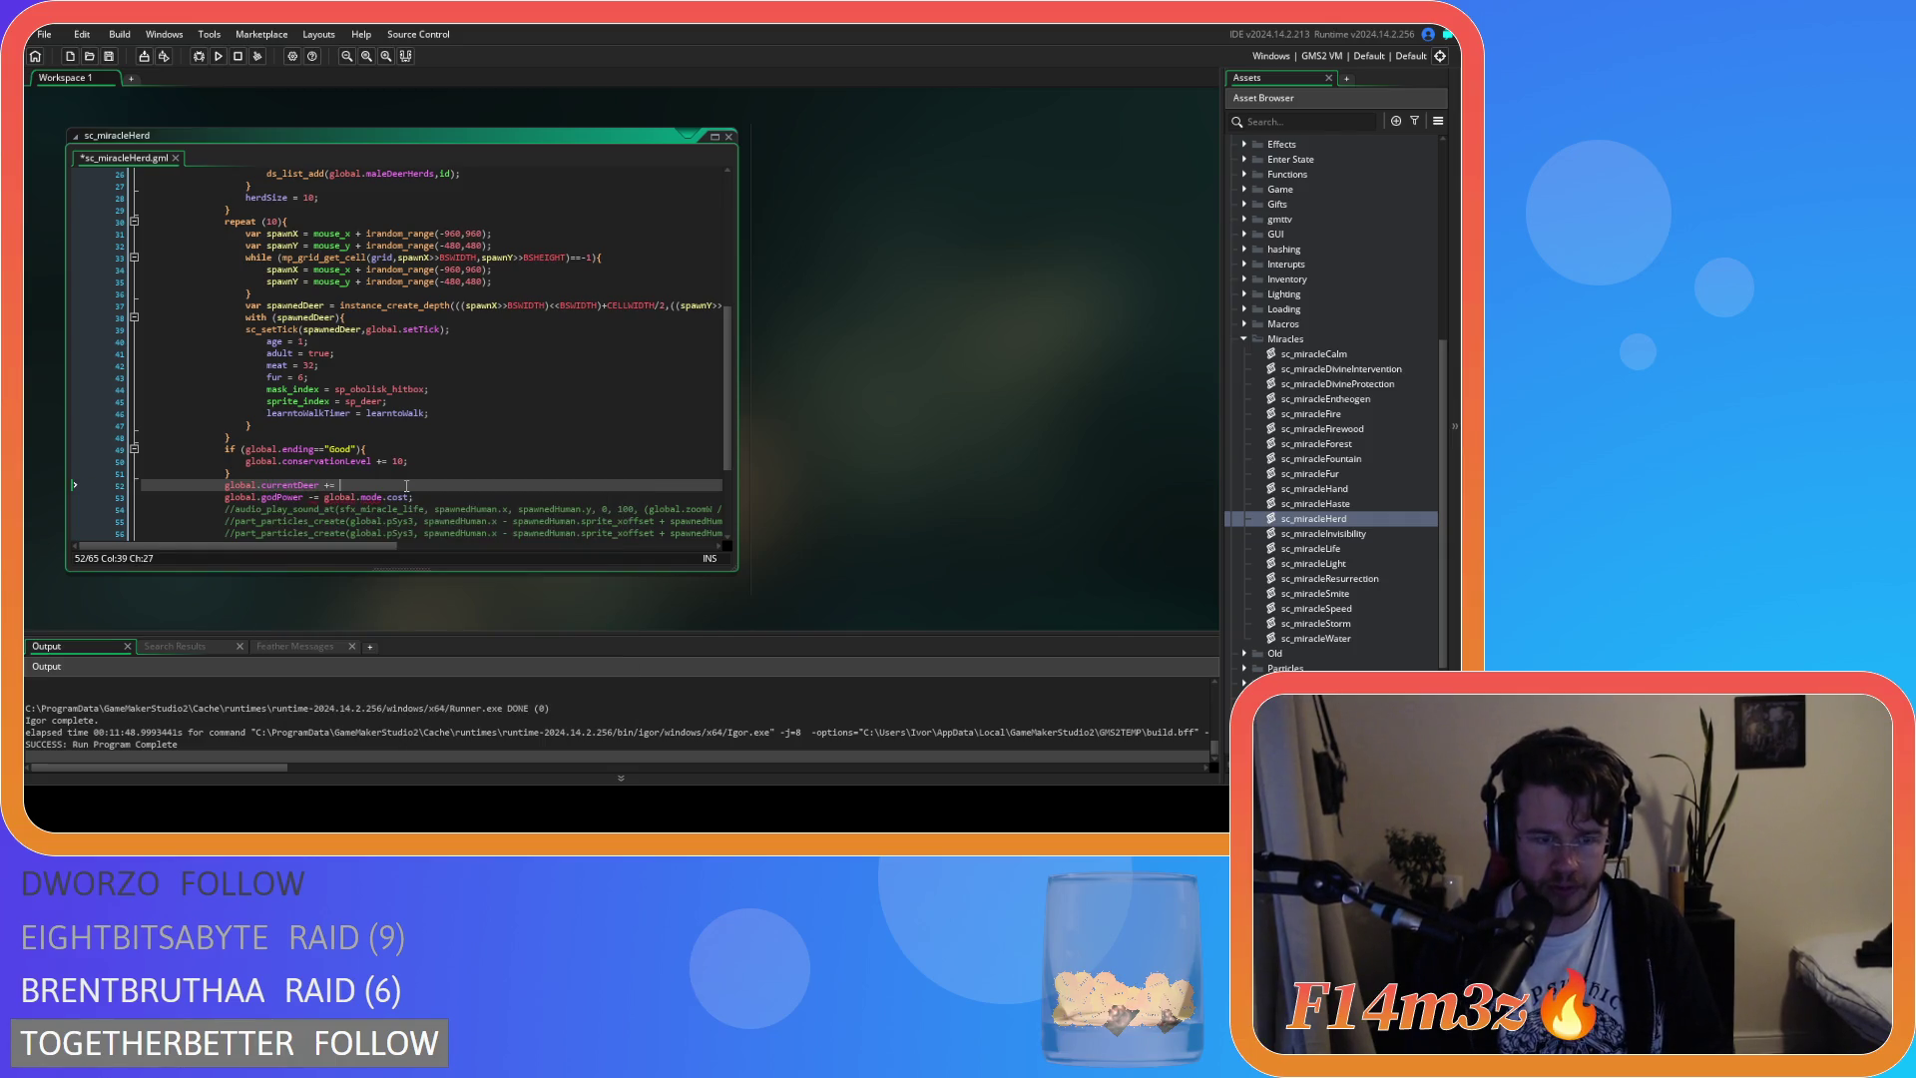
key(ctrl+s)
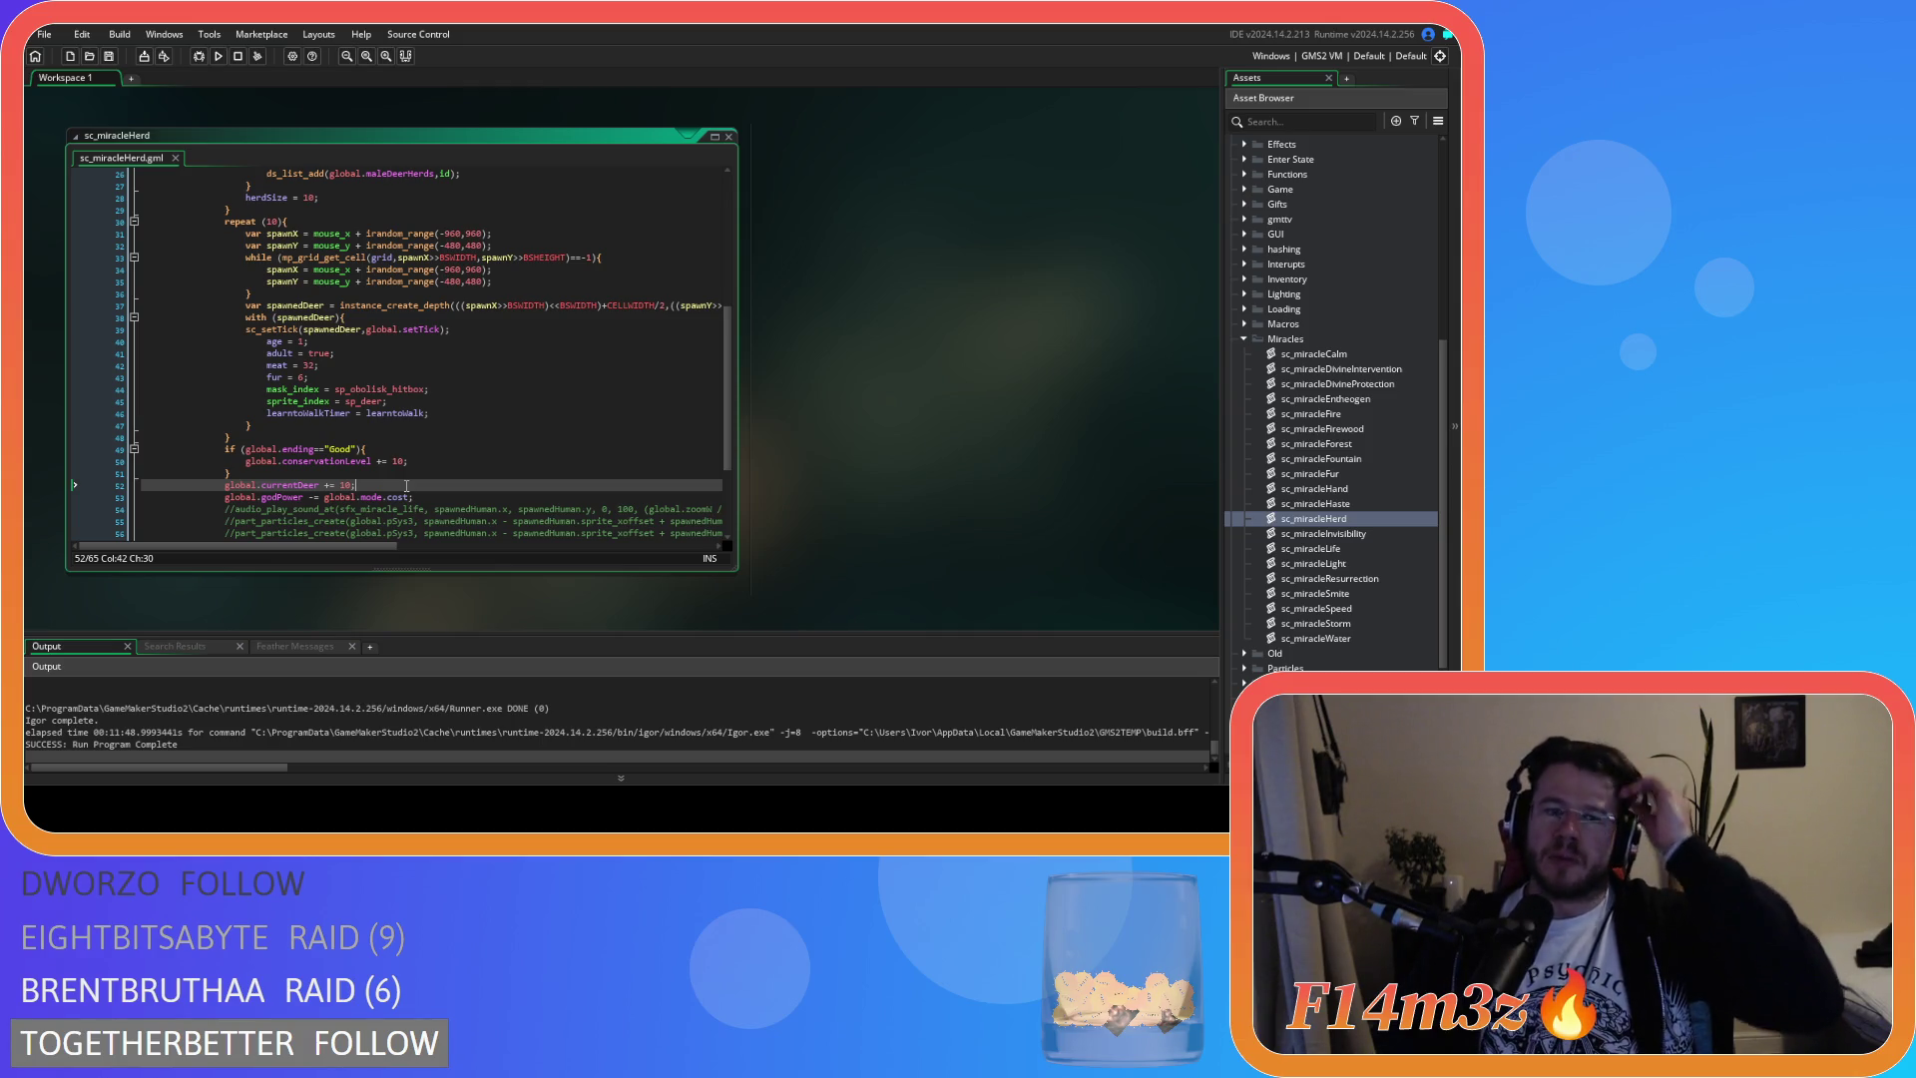
Close all open script windows with Windows > Close All
right_click(888, 239)
mouse_move(939, 260)
click(1018, 299)
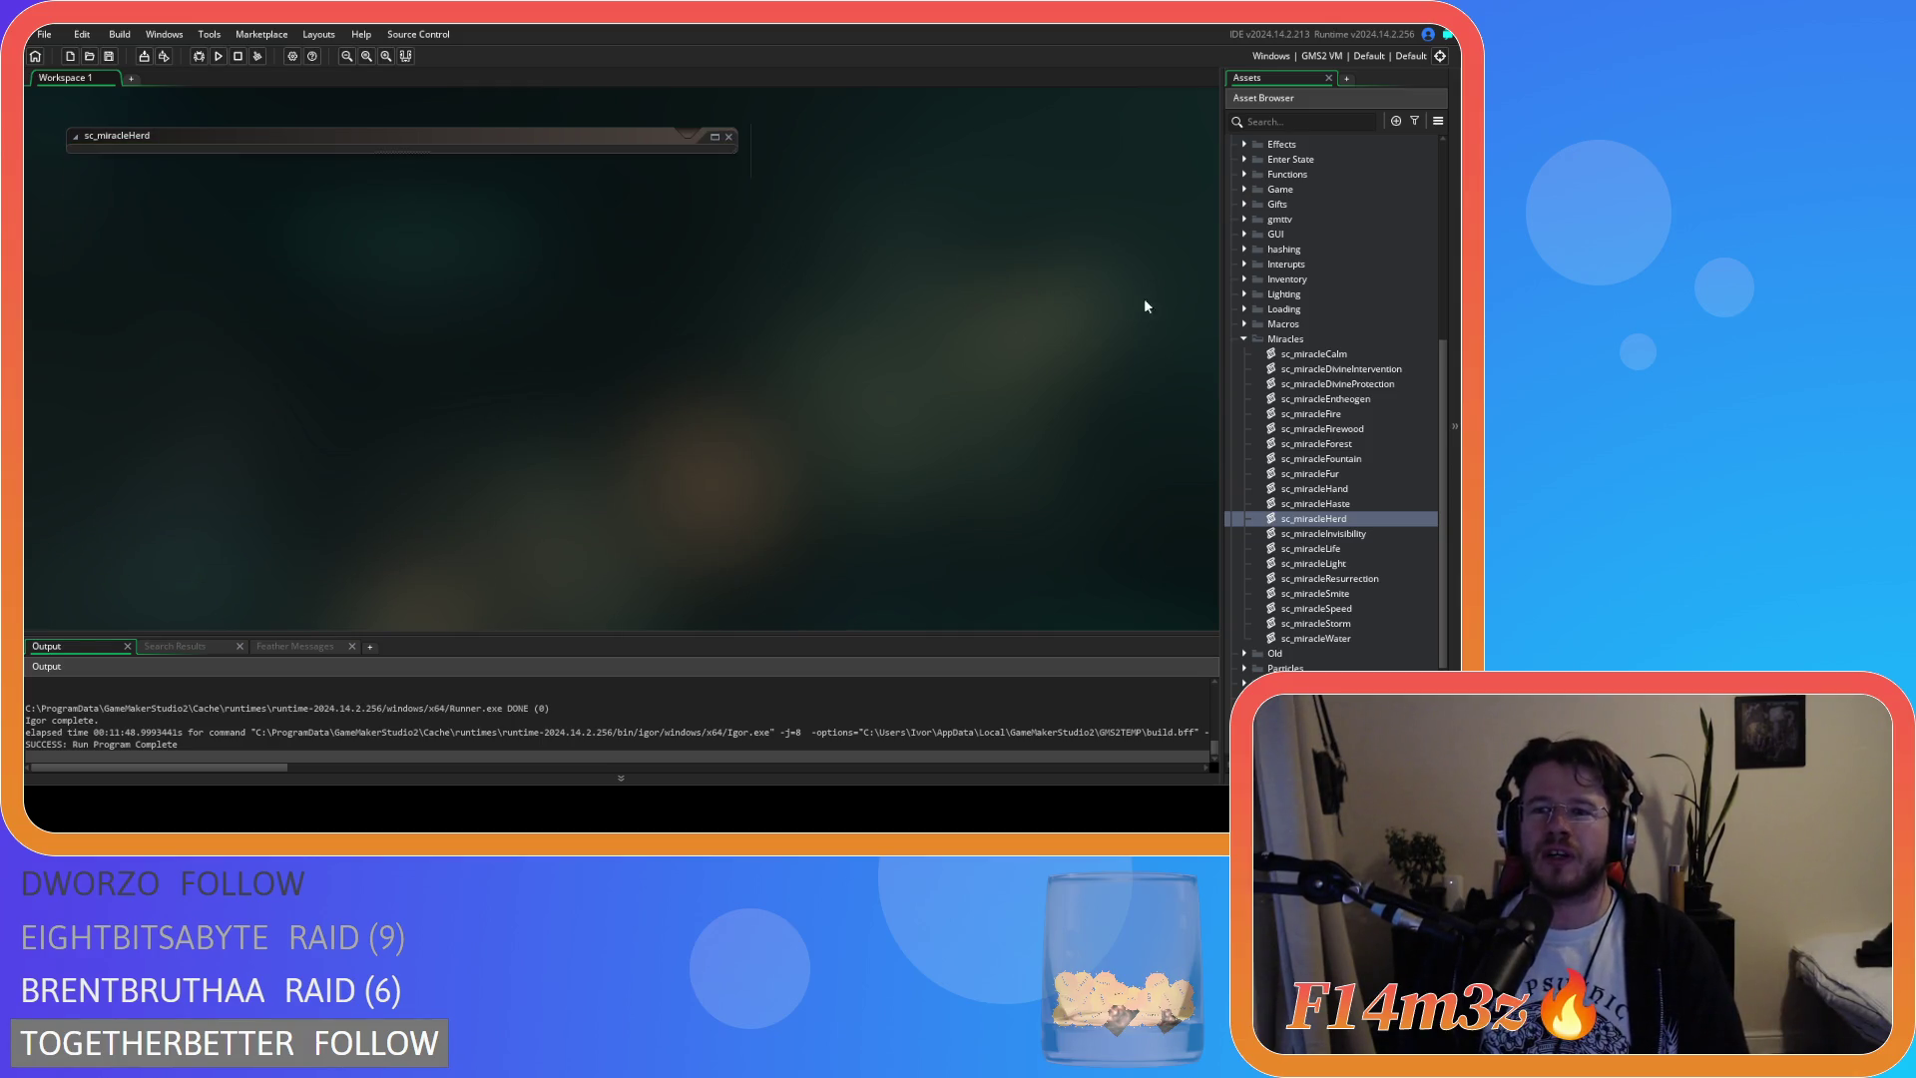
Collapse the Miracles and Scripts folders so only top-level resource folders show
click(1239, 340)
click(1239, 340)
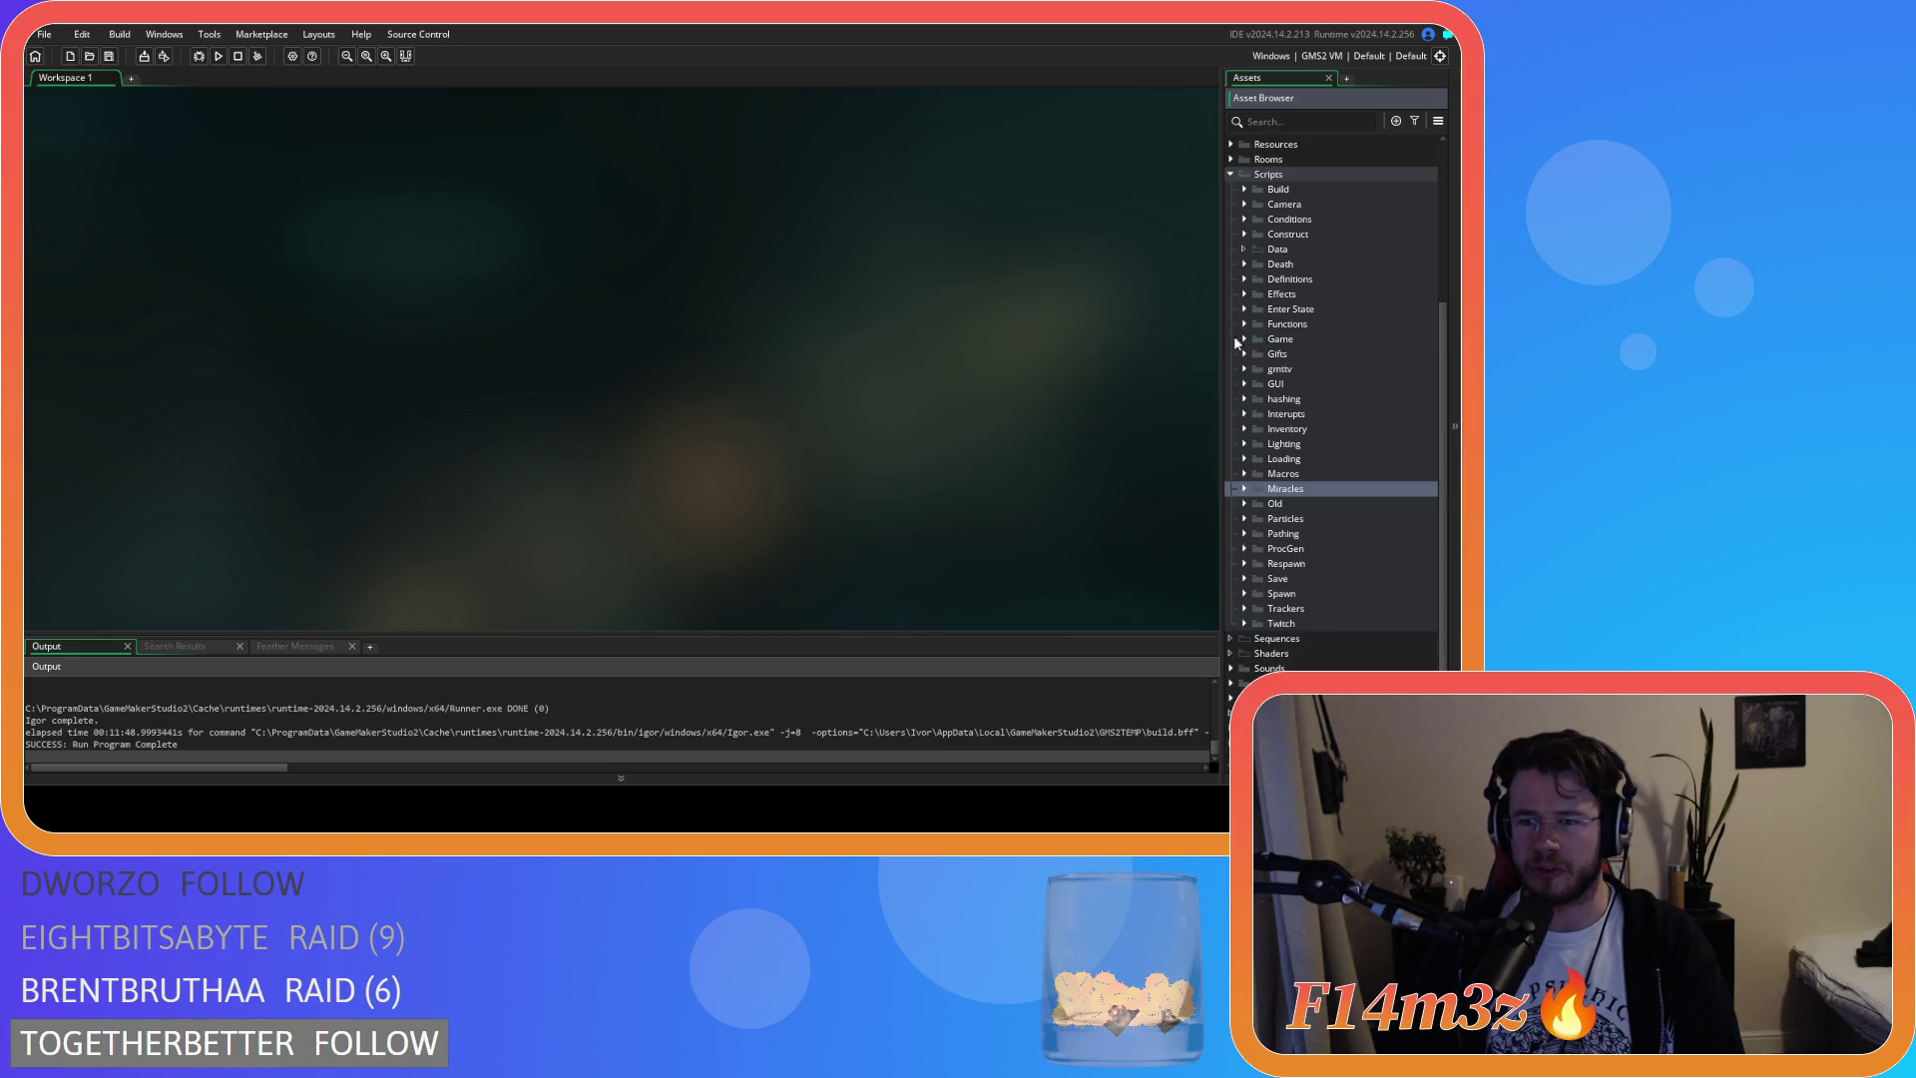
click(1233, 173)
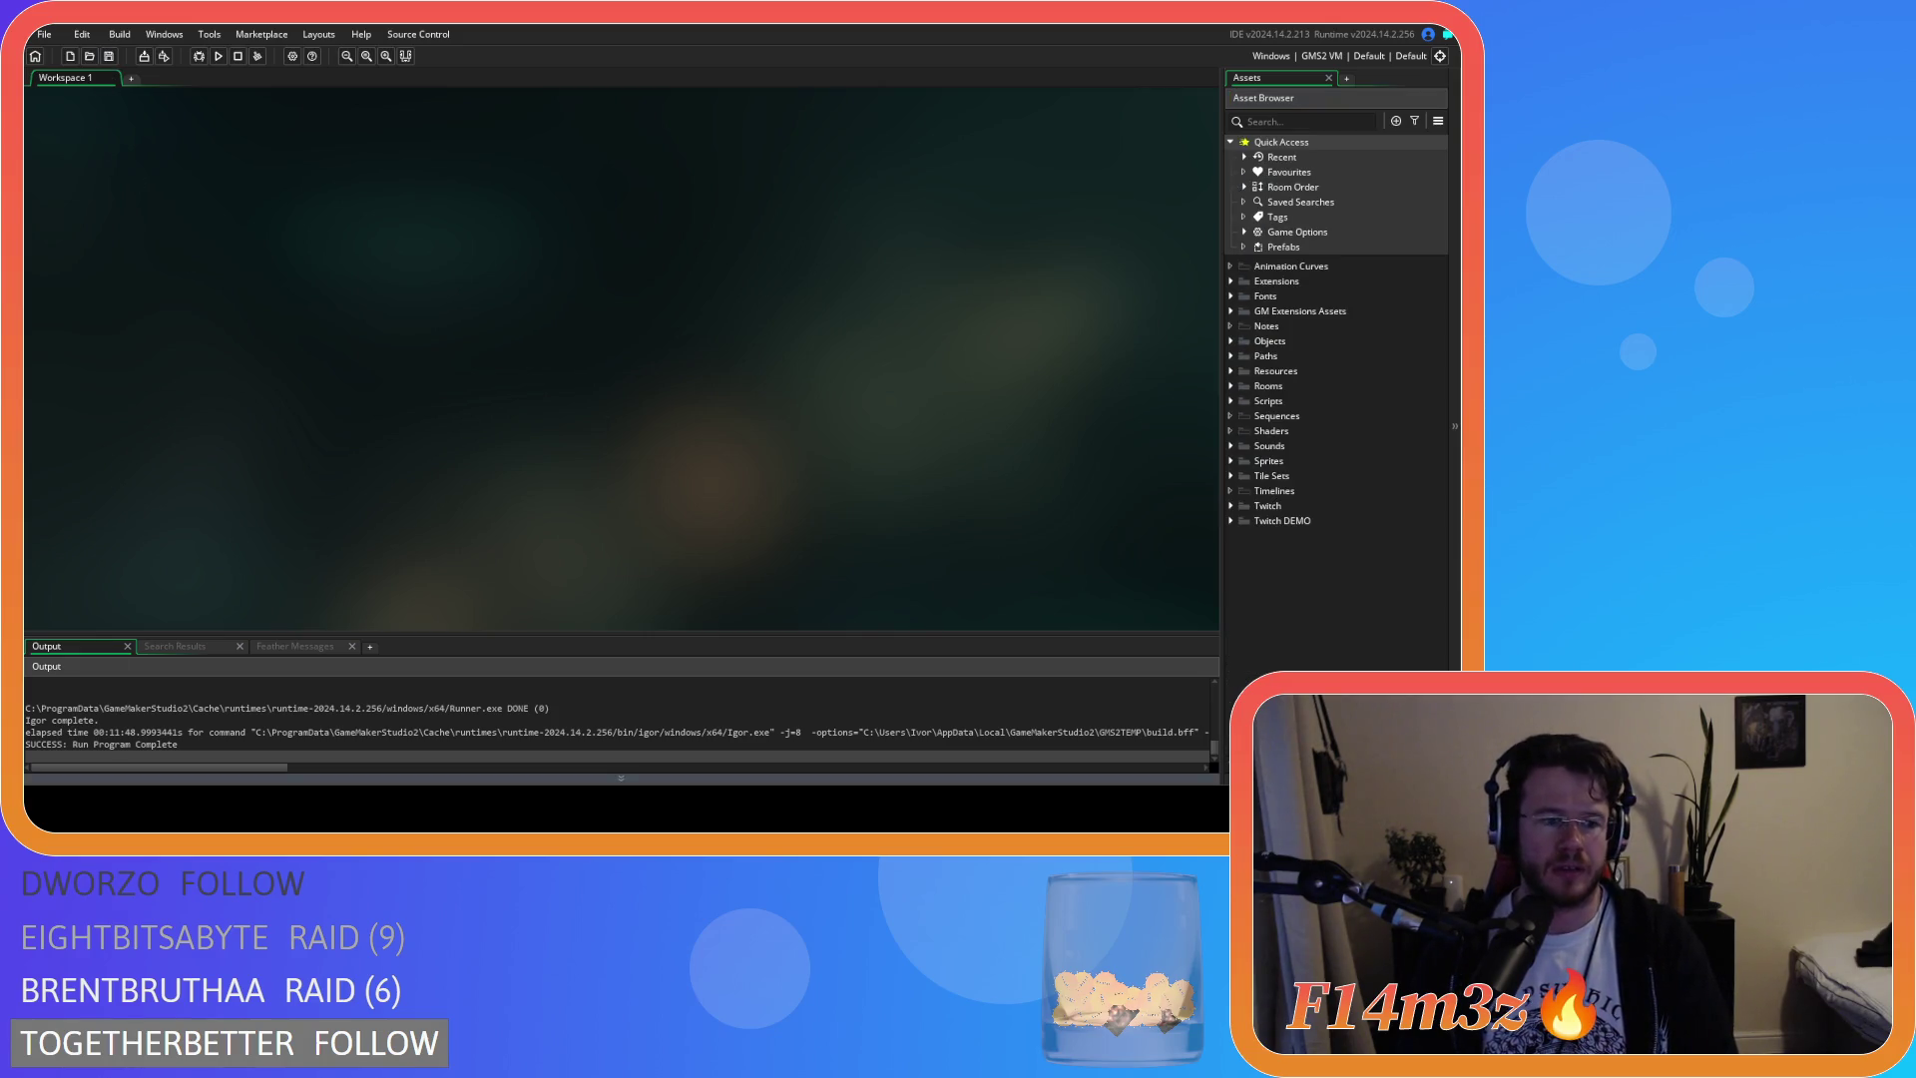
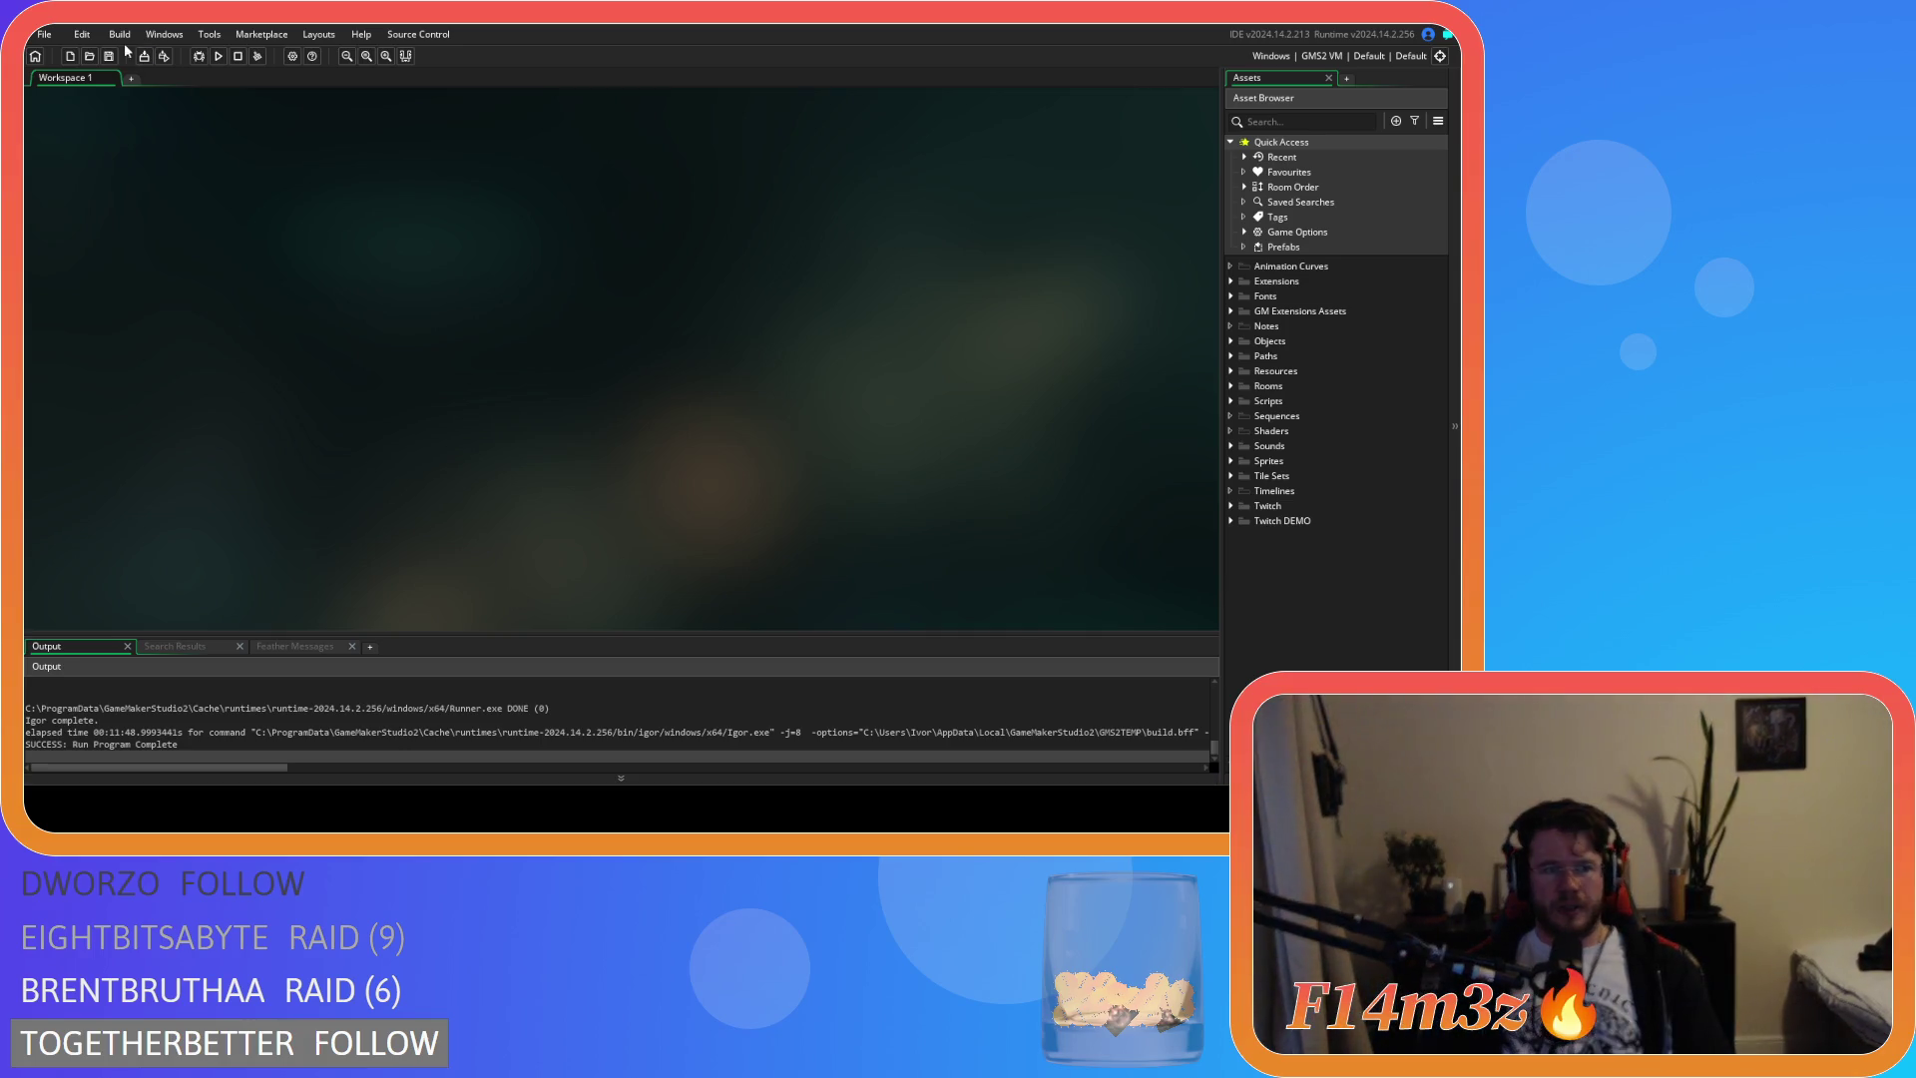
Test-run the game with F5, then close the game window to return to the IDE
key(F5)
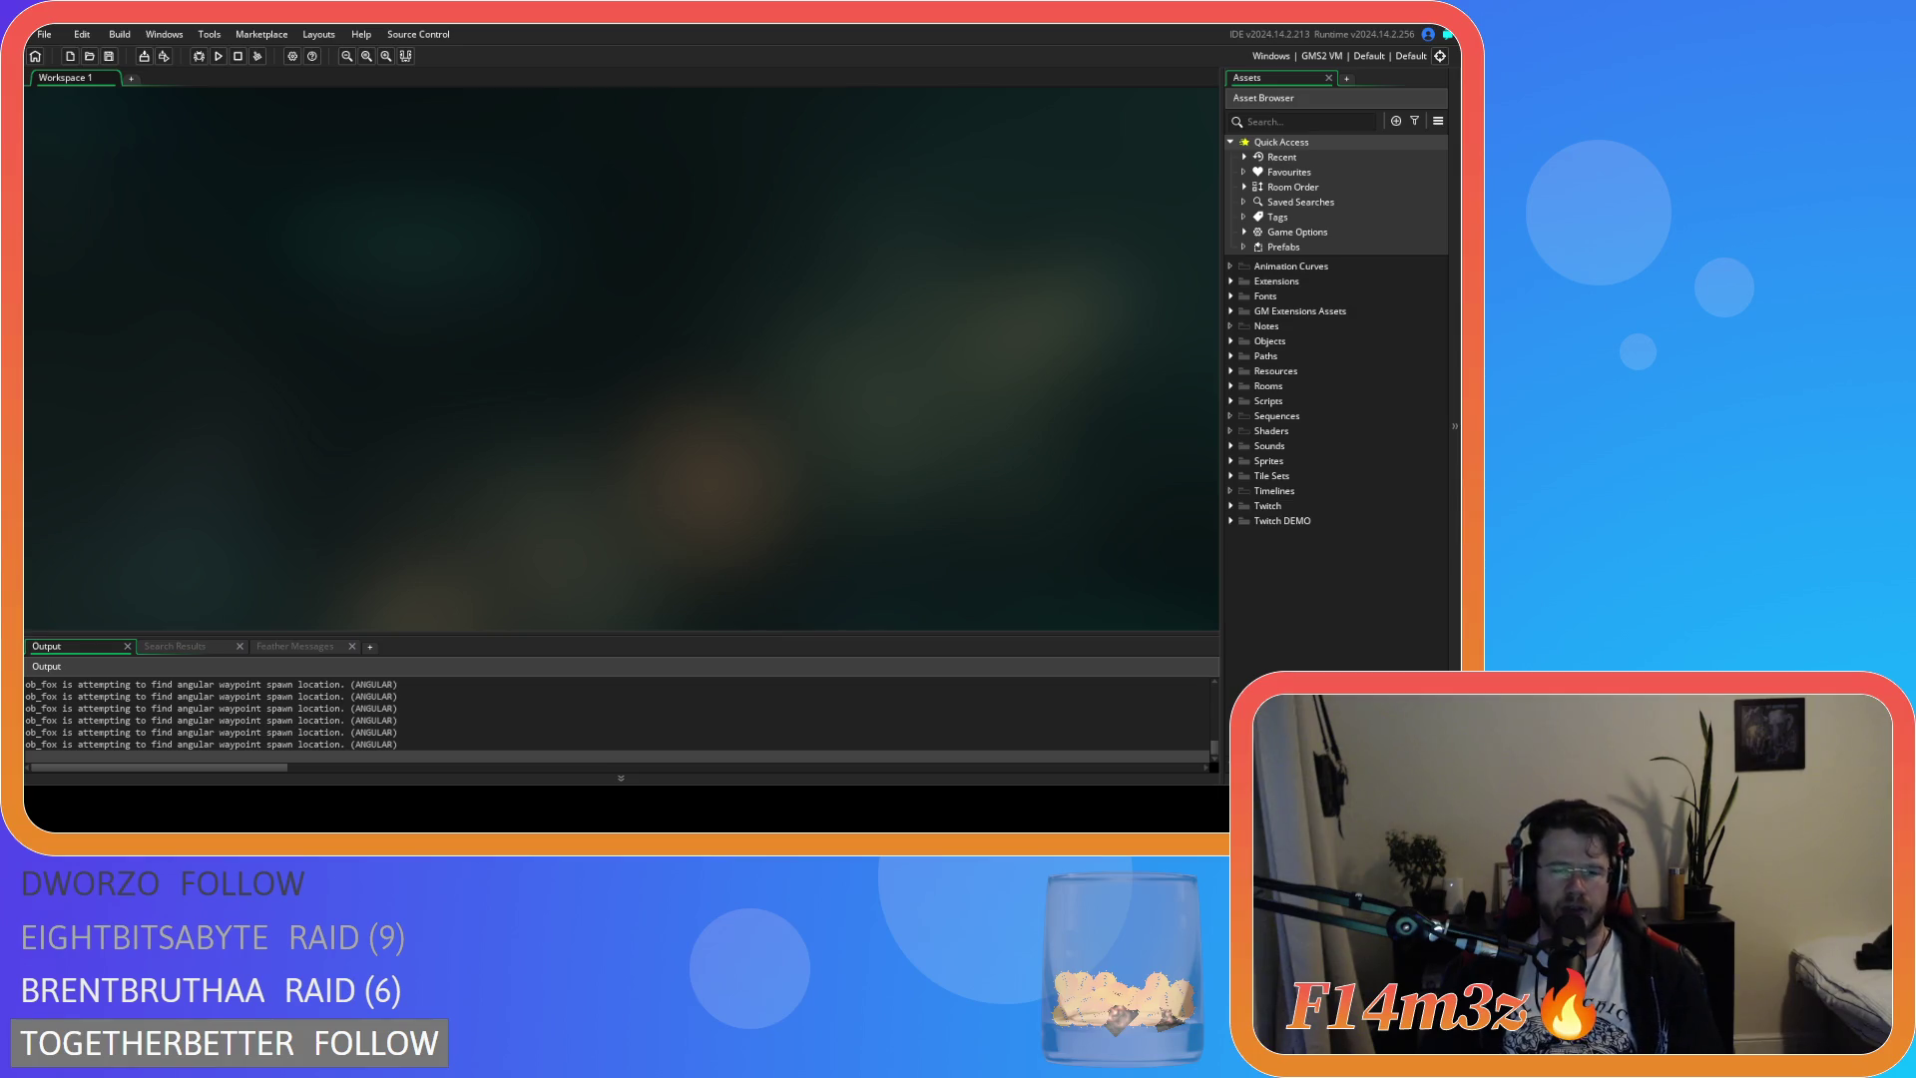
key(alt+F4)
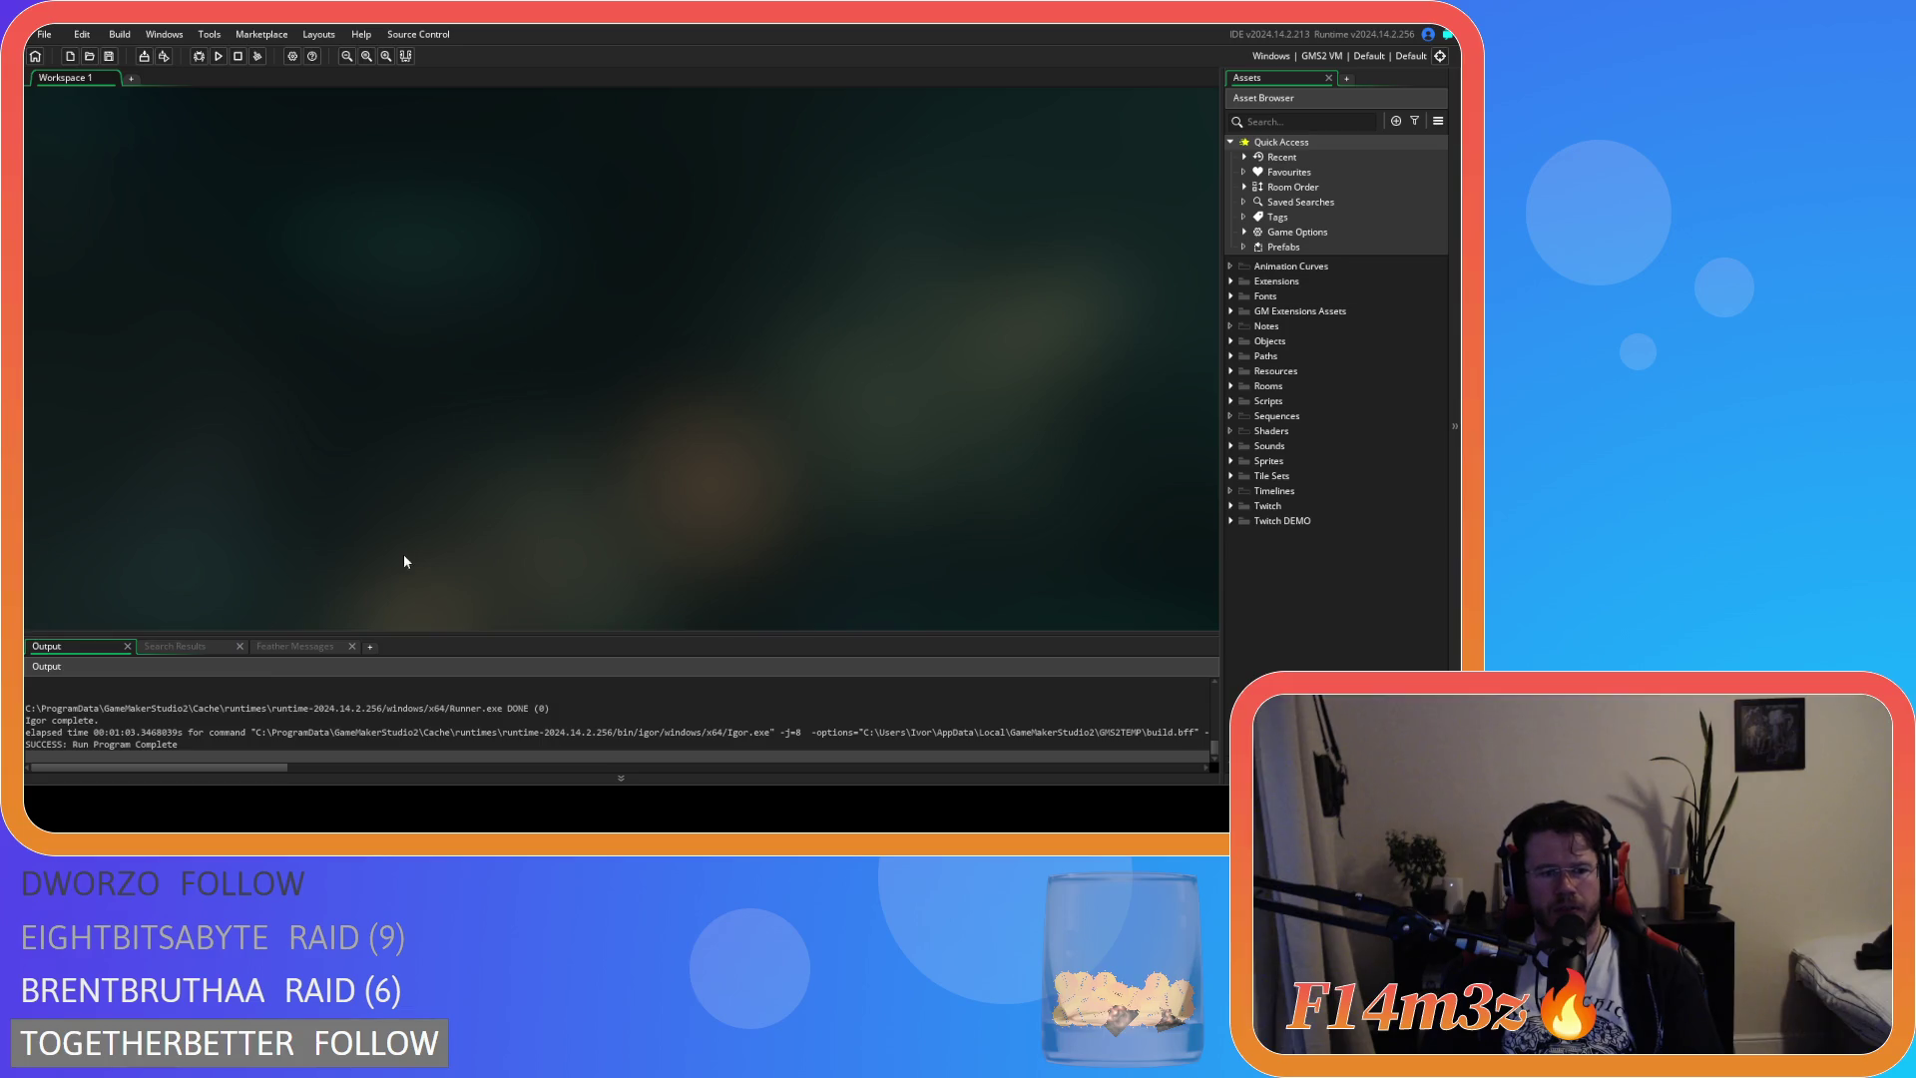
Switch the compile target to YYC and set the Windows game version to 0.6.5.1
click(1315, 58)
click(1178, 107)
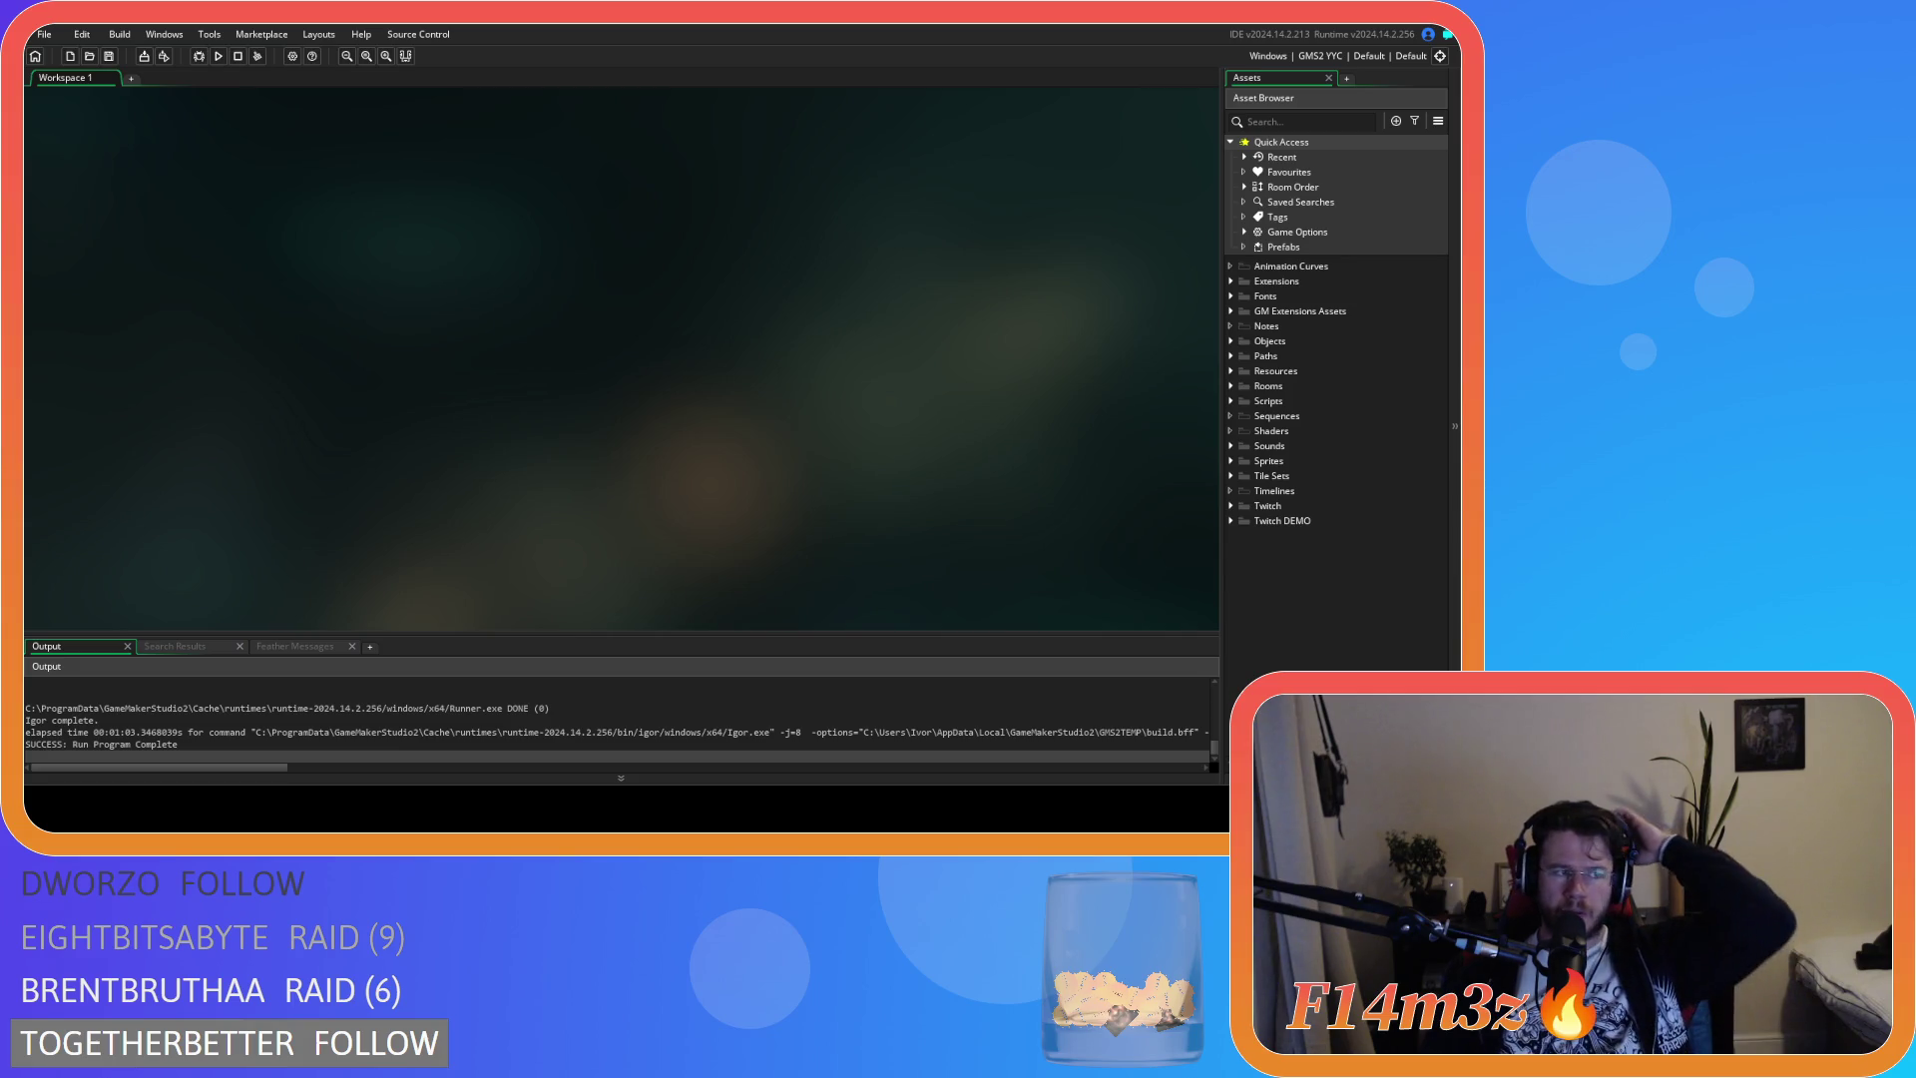
click(292, 56)
scroll(113, 232, up, 1)
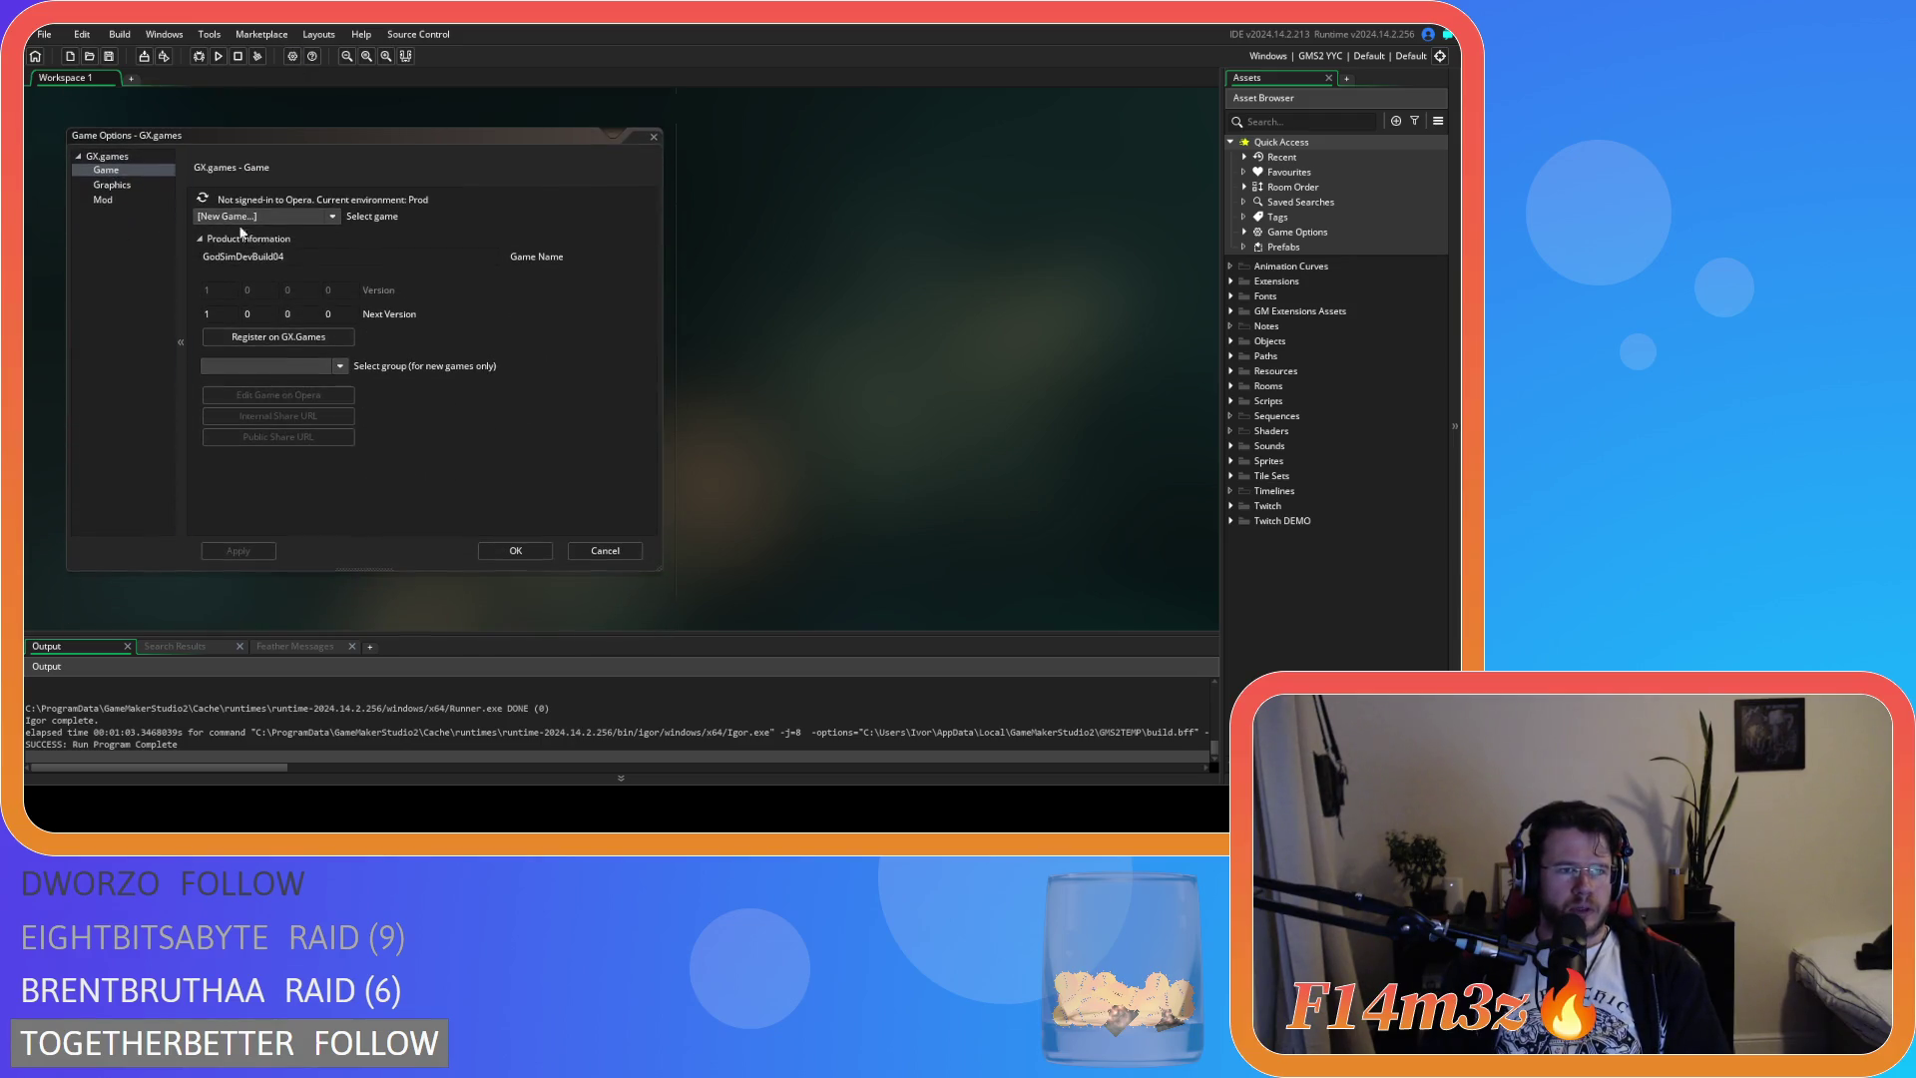
click(112, 221)
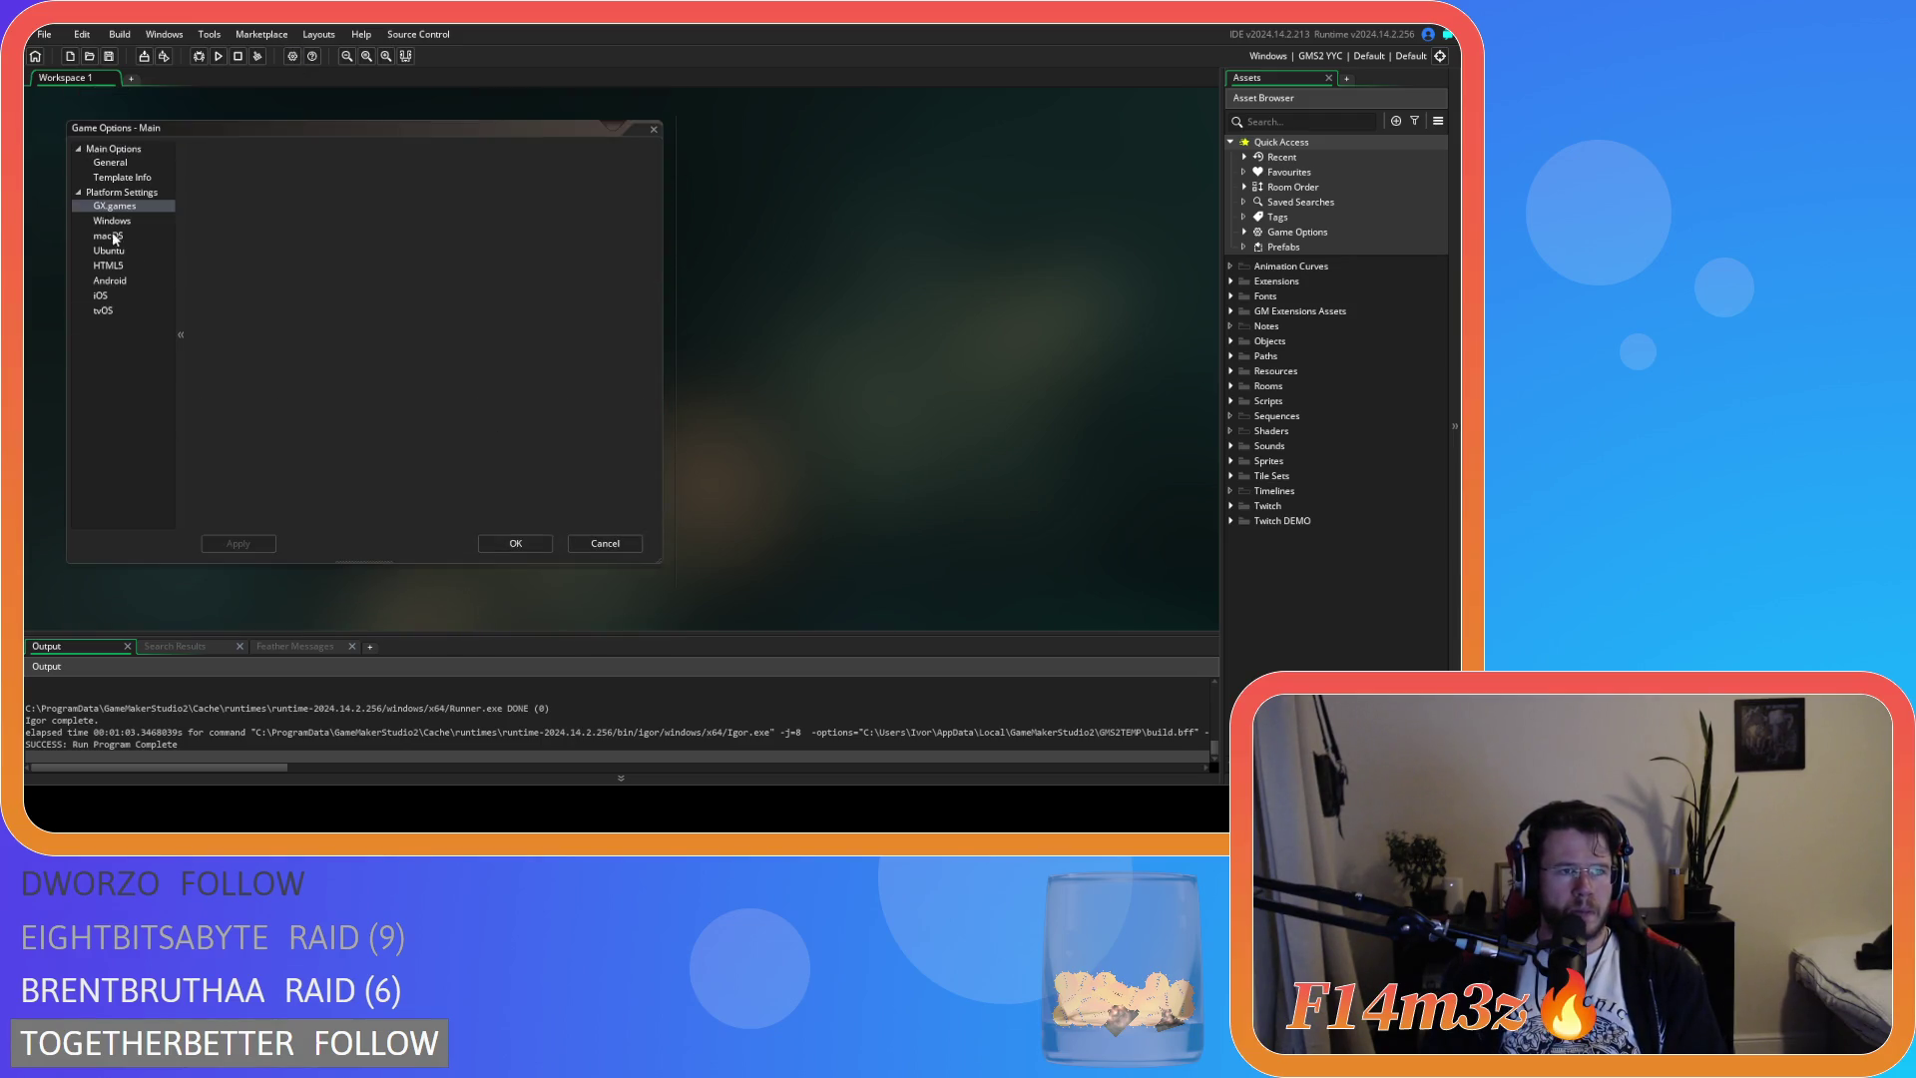
click(317, 266)
text(1)
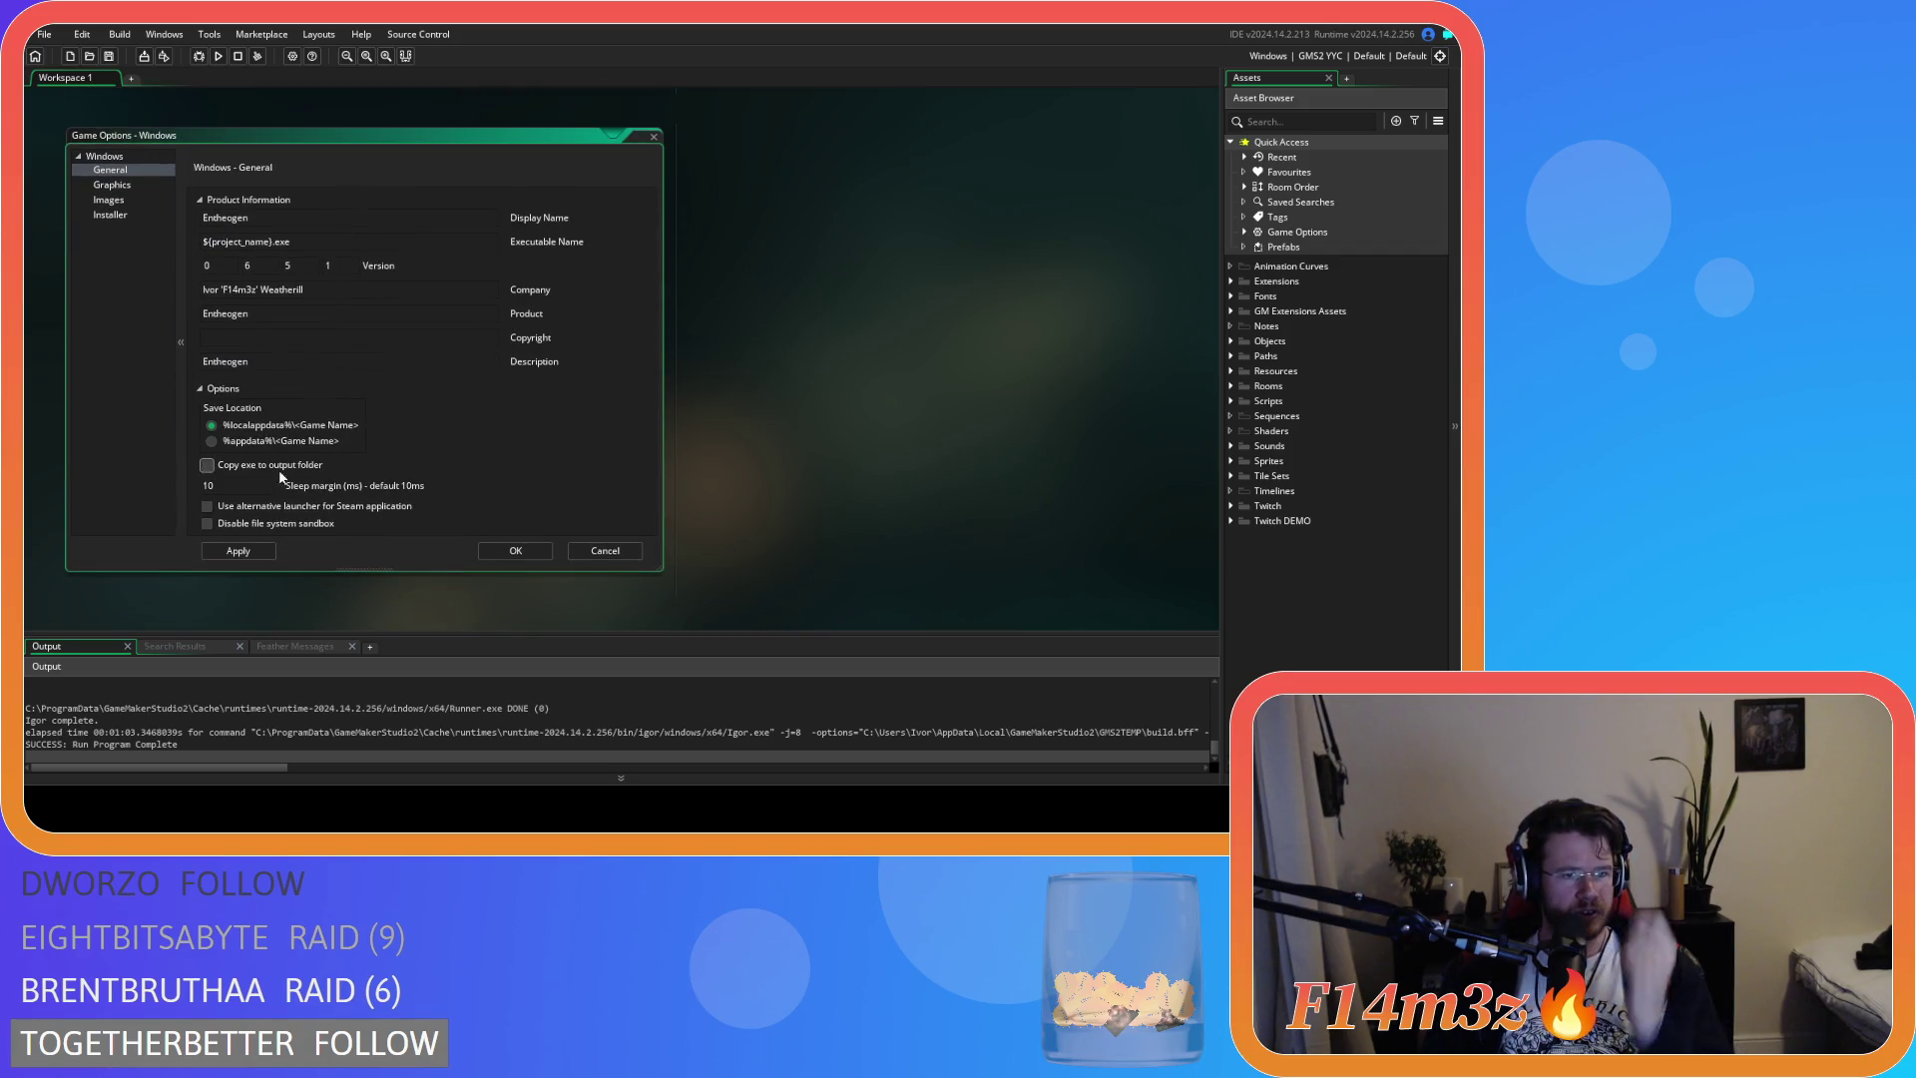
click(513, 551)
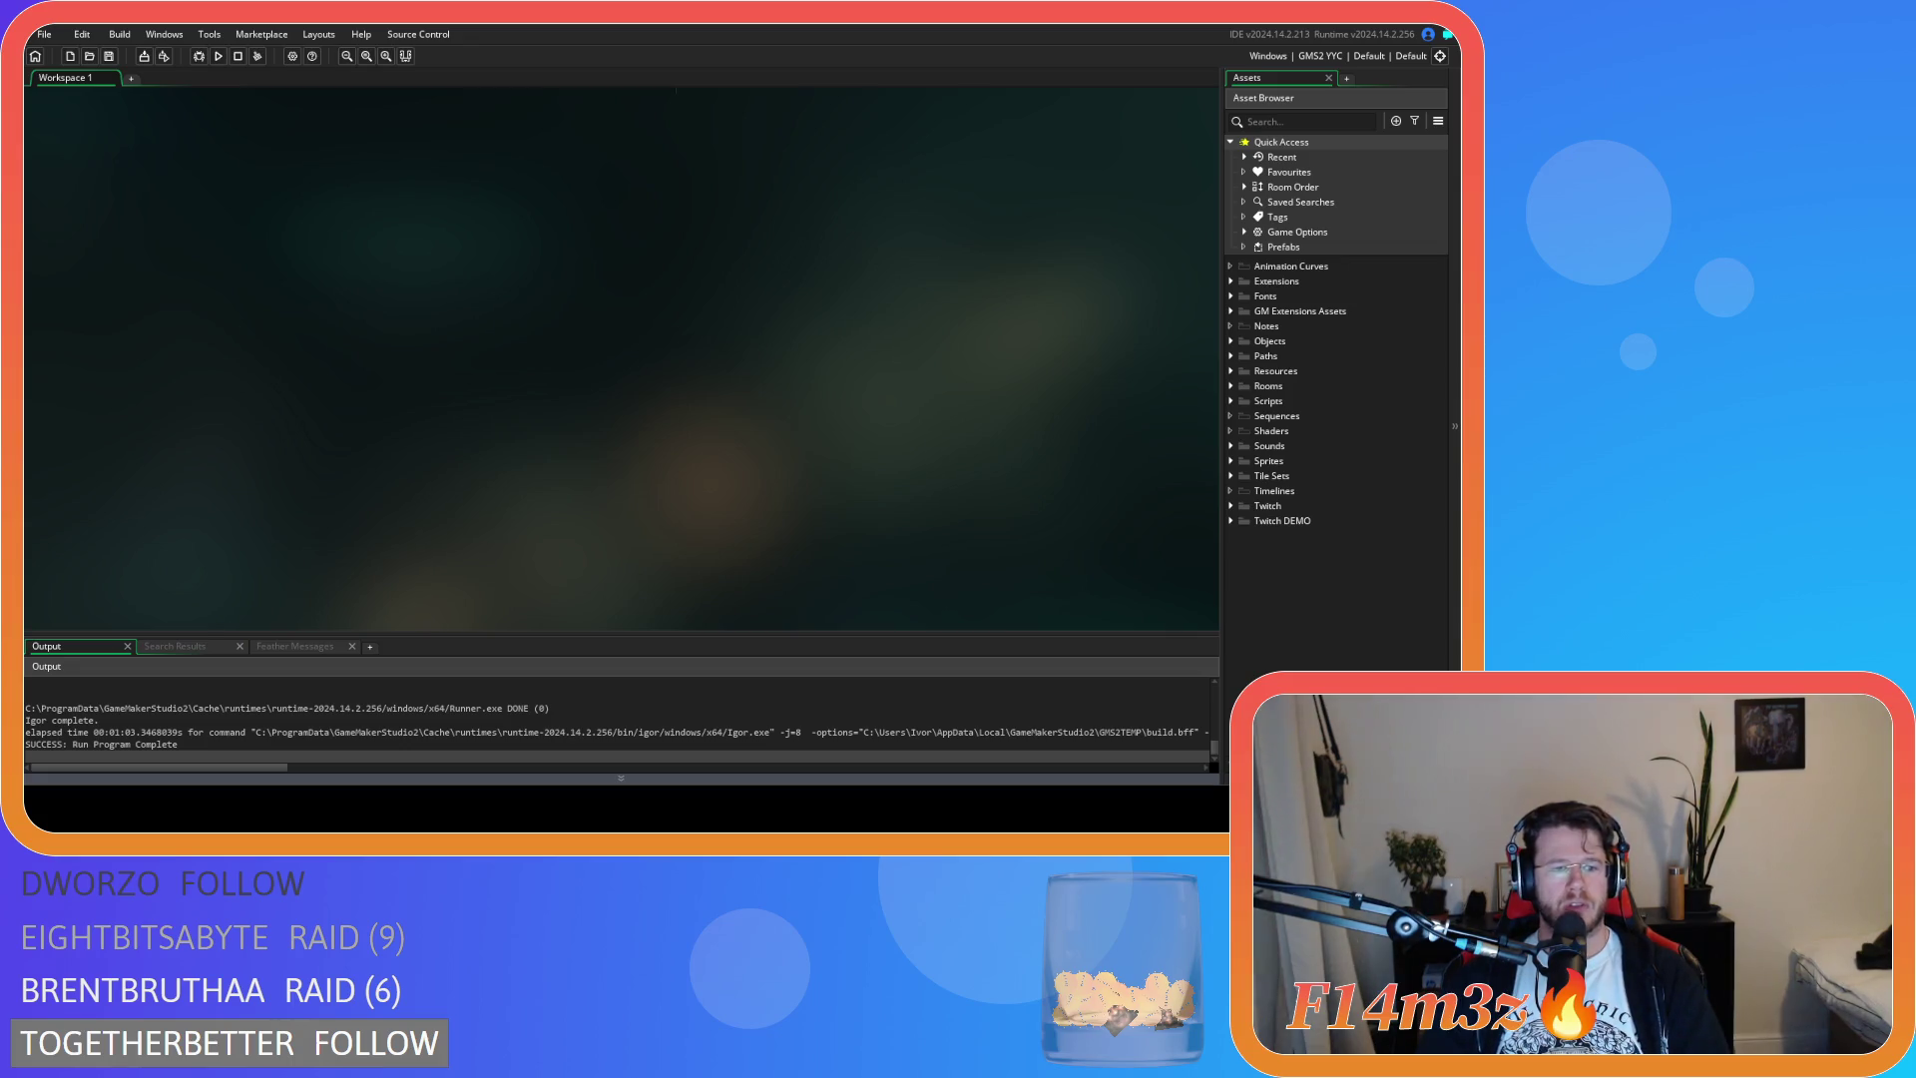
Create a standalone Windows executable packaged as a zip
click(159, 57)
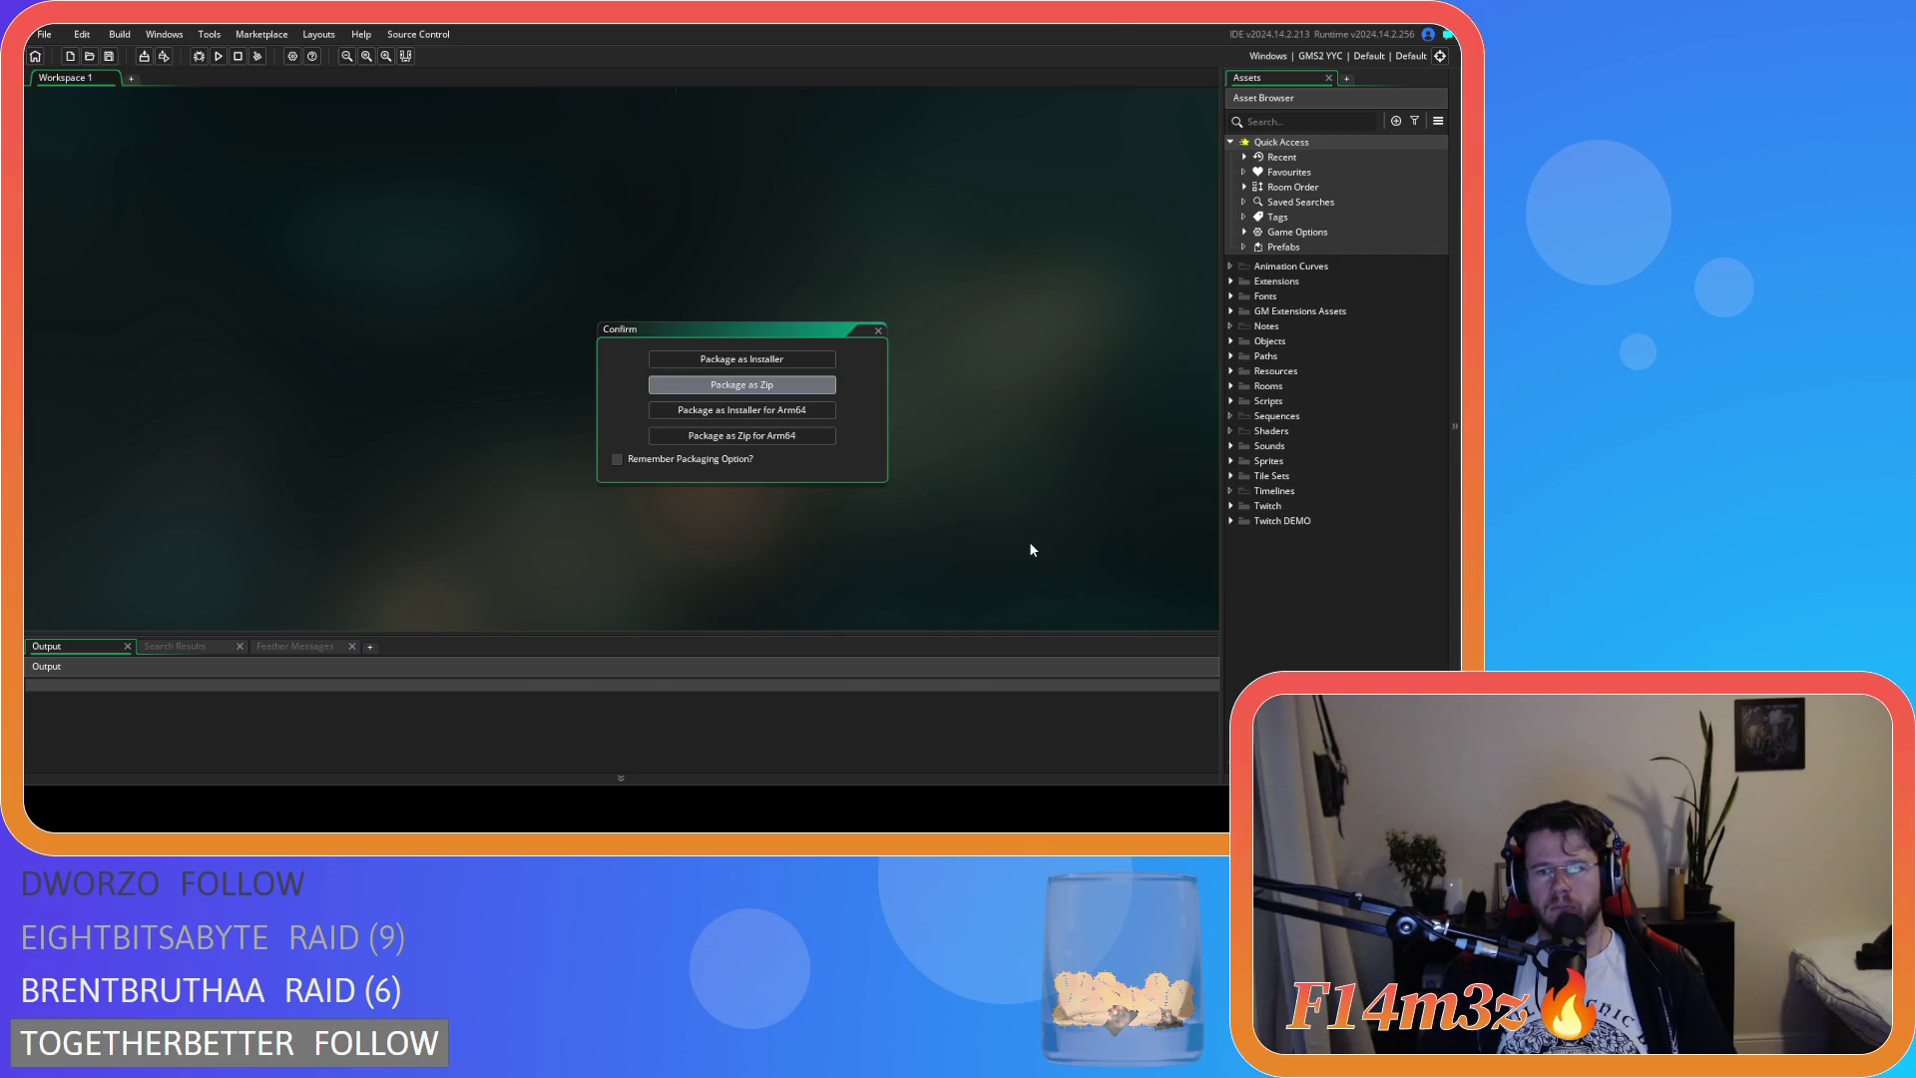
key(Return)
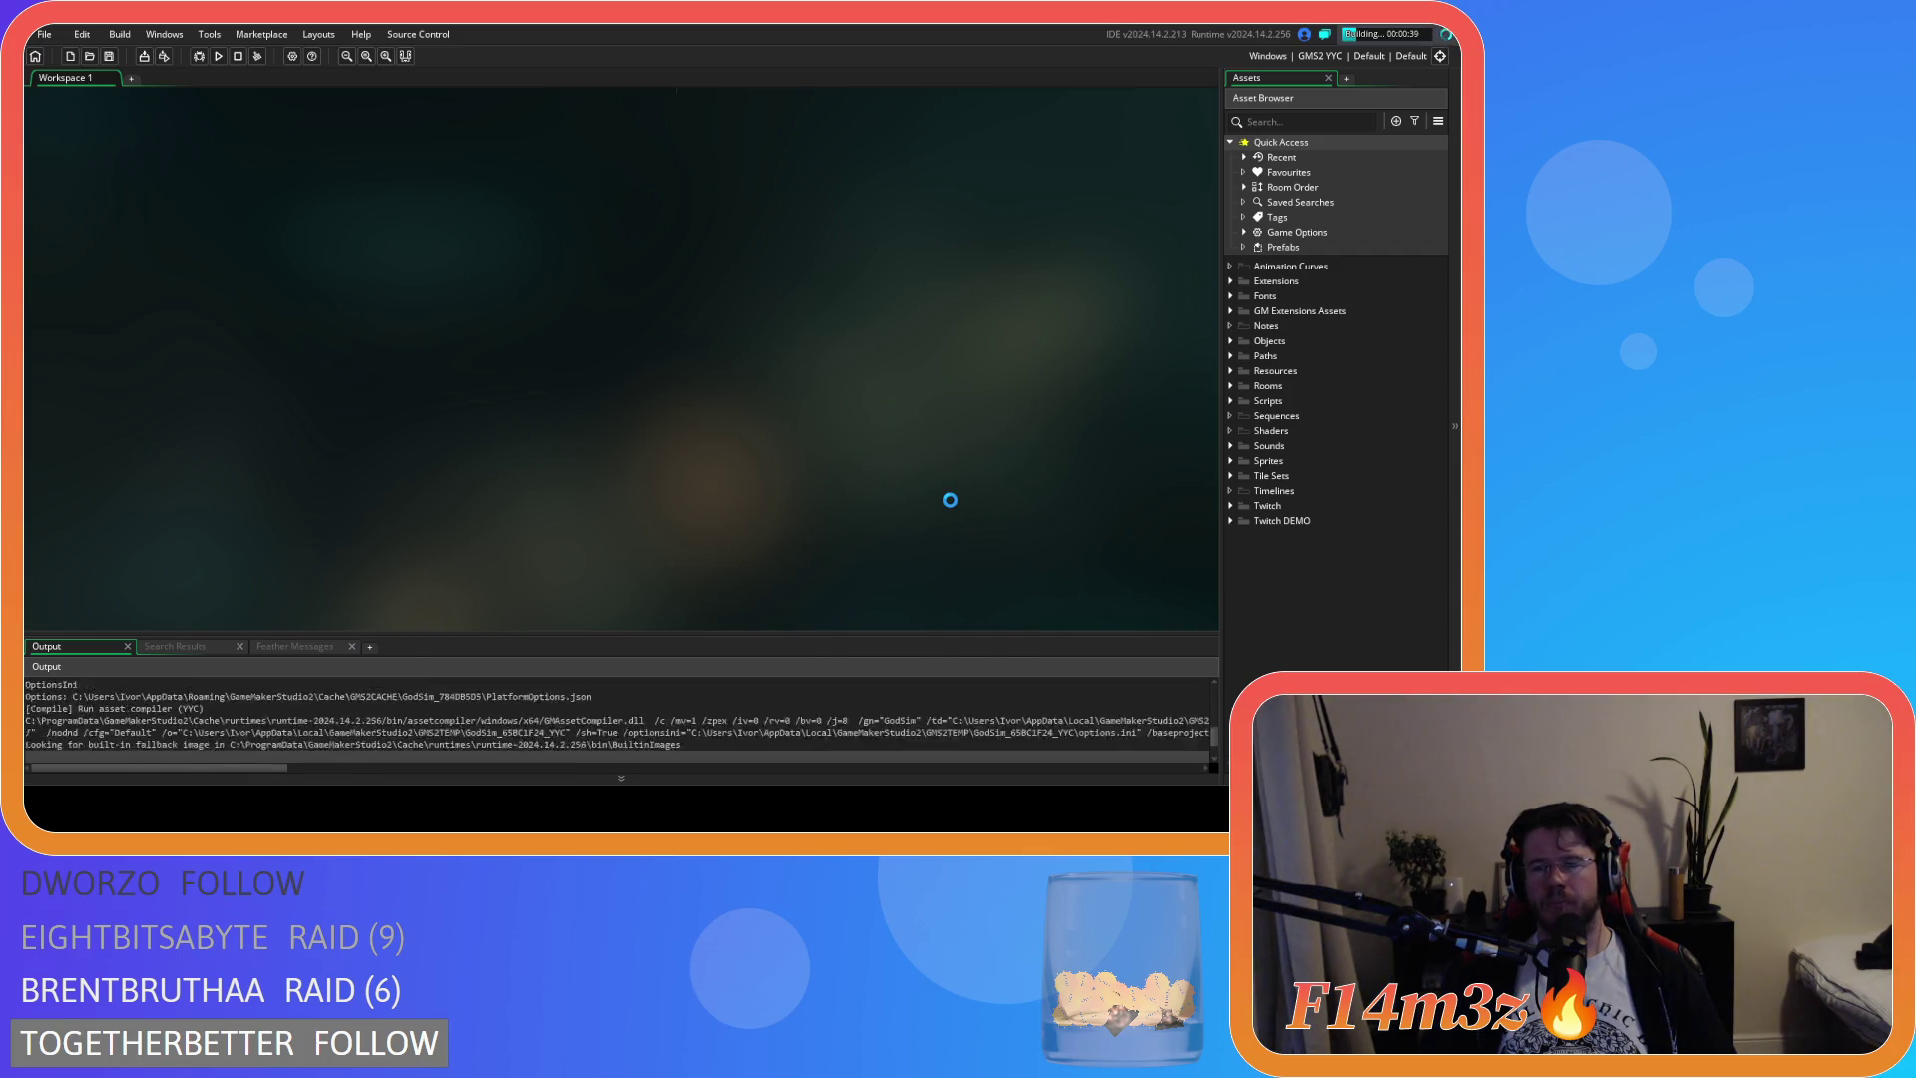